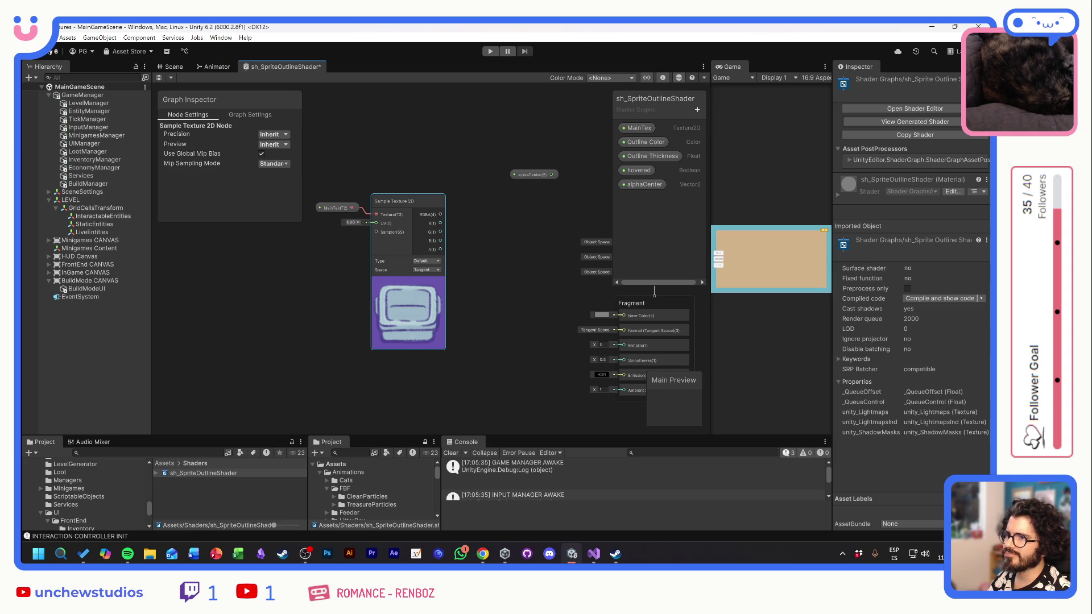
- Try a Split node off the texture's RGBA output, then delete it again
{"action": "key", "text": "alt+Tab"}
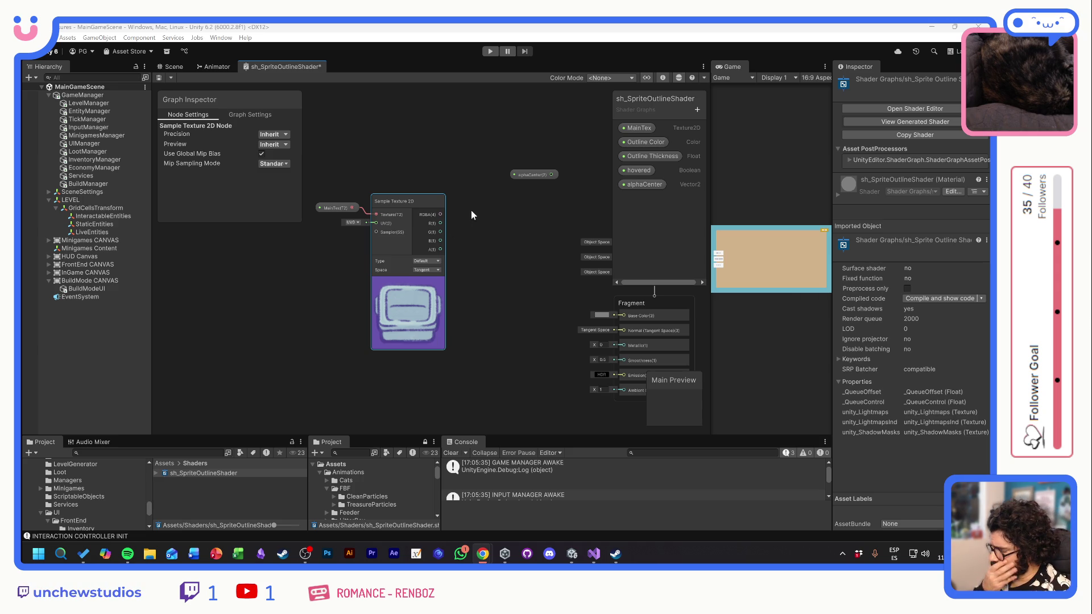
{"action": "left_click", "coordinate": [527, 174]}
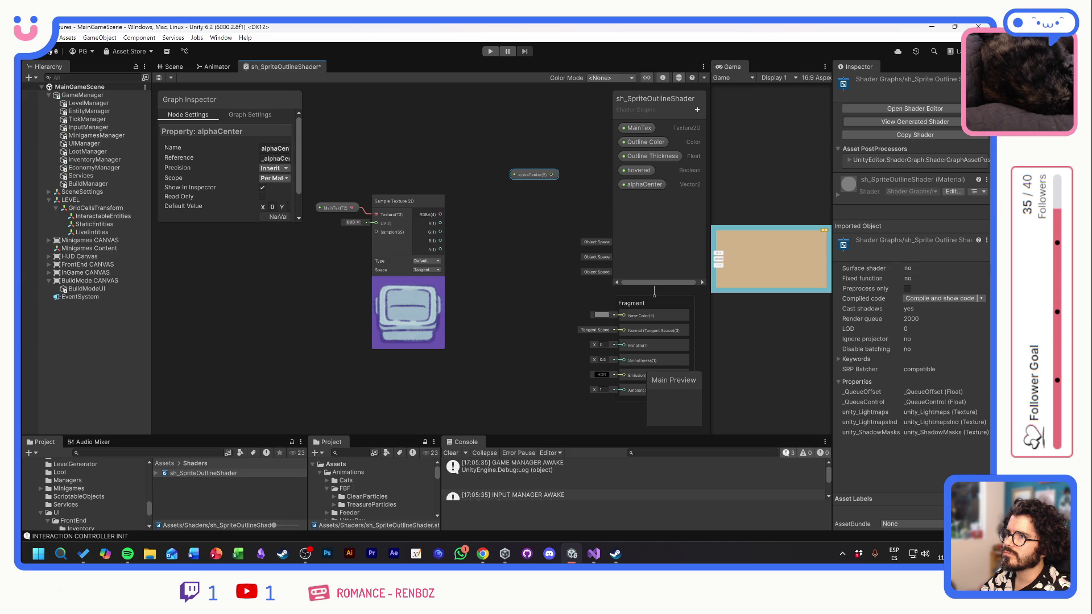
{"action": "left_click", "coordinate": [439, 248]}
{"action": "left_click_drag", "start_coordinate": [443, 217], "coordinate": [481, 212]}
{"action": "type", "text": "spli"}
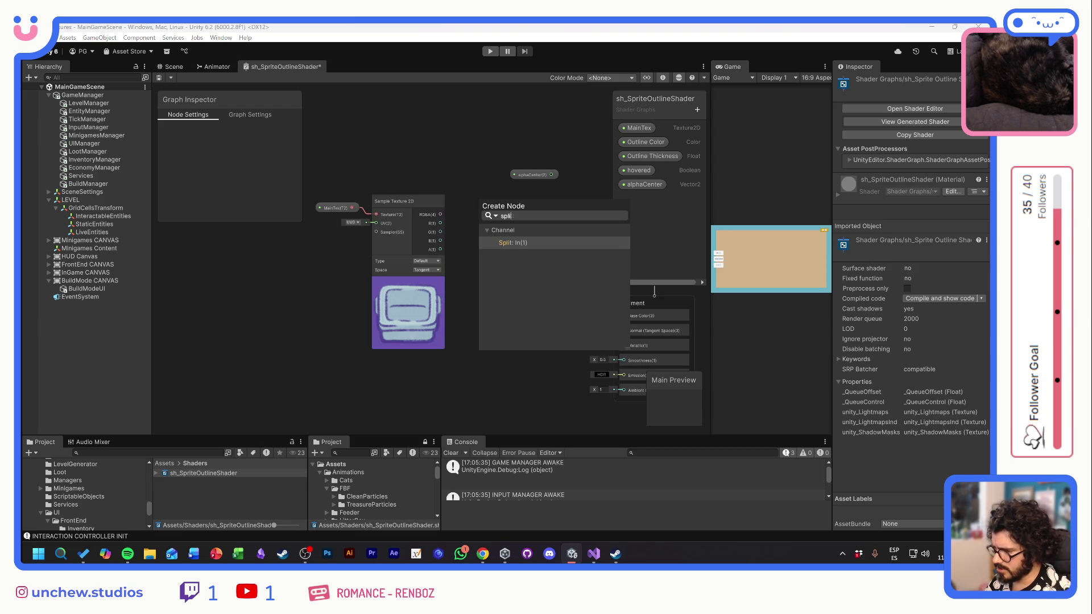
{"action": "left_click", "coordinate": [514, 242]}
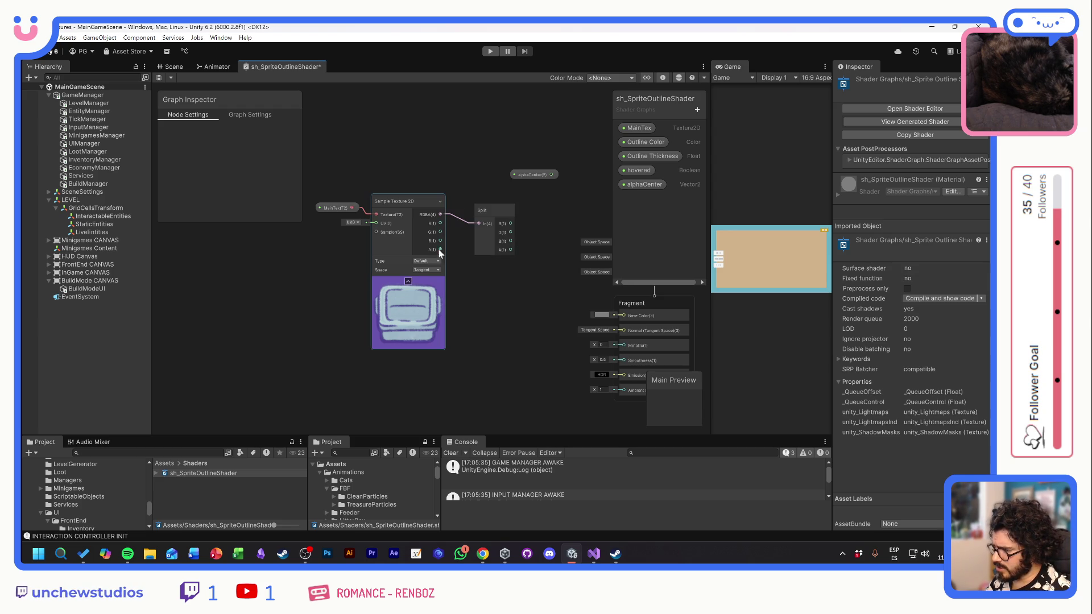
{"action": "left_click", "coordinate": [483, 212]}
{"action": "key", "text": "Delete"}
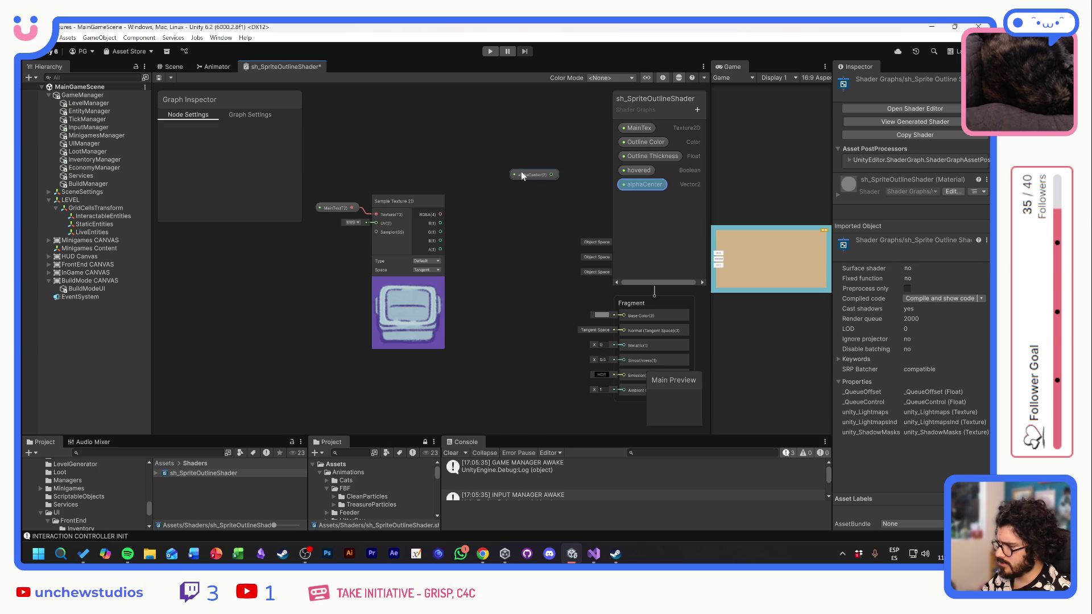
- Delete the alphaCenter node and shift the Sample Texture 2D node up and right
{"action": "left_click_drag", "start_coordinate": [521, 172], "coordinate": [488, 161]}
{"action": "key", "text": "Delete"}
{"action": "left_click_drag", "start_coordinate": [411, 200], "coordinate": [417, 182]}
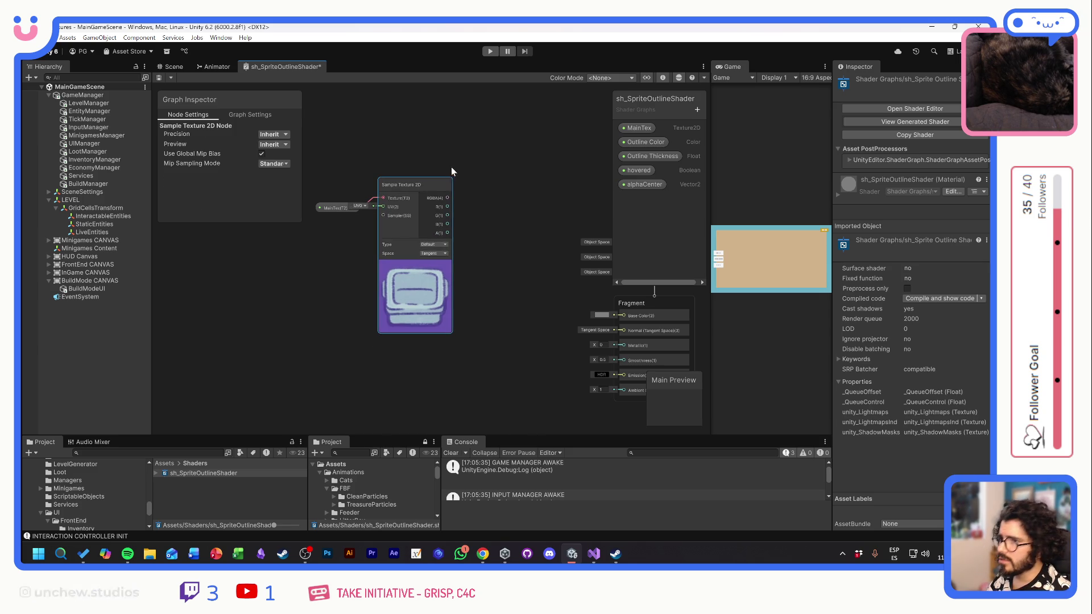
{"action": "left_click", "coordinate": [477, 164]}
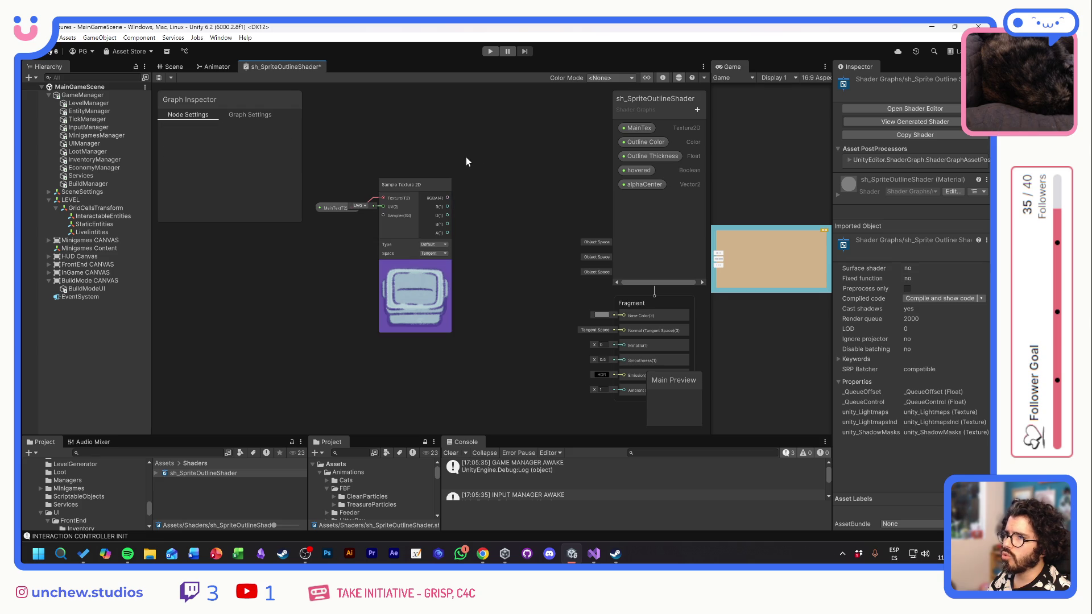
- Add a Vector 2 node to the right of the texture sample
{"action": "right_click", "coordinate": [463, 146]}
{"action": "left_click", "coordinate": [492, 153]}
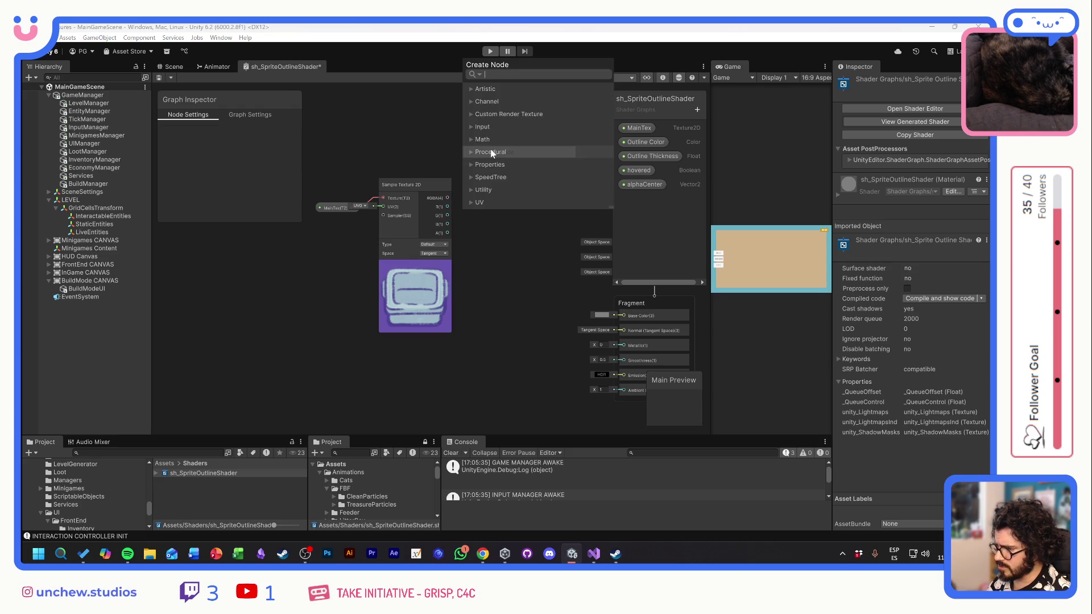
{"action": "type", "text": "vect"}
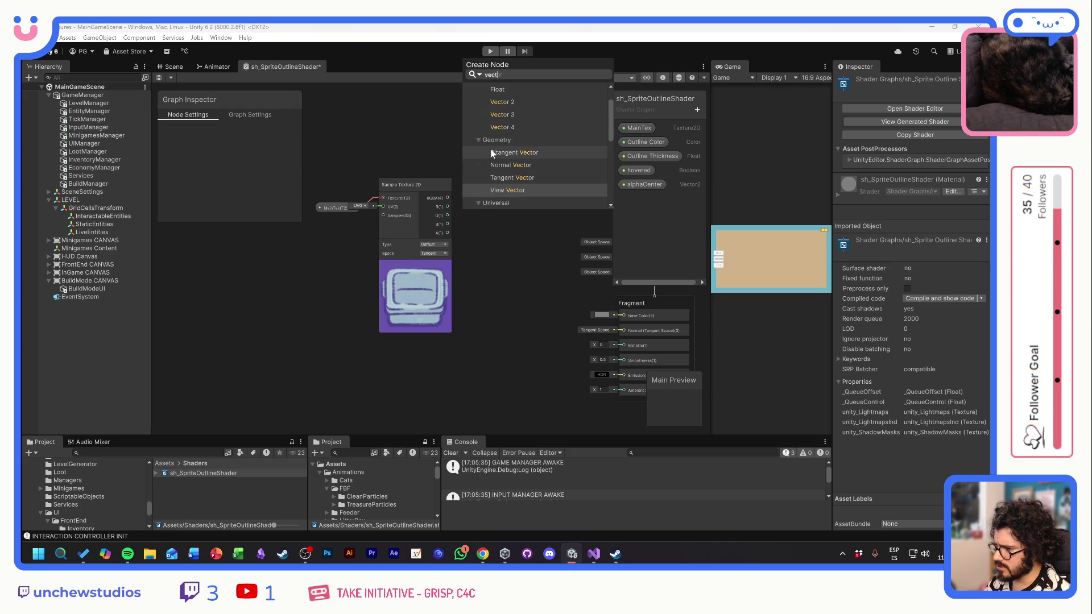
{"action": "left_click", "coordinate": [500, 102]}
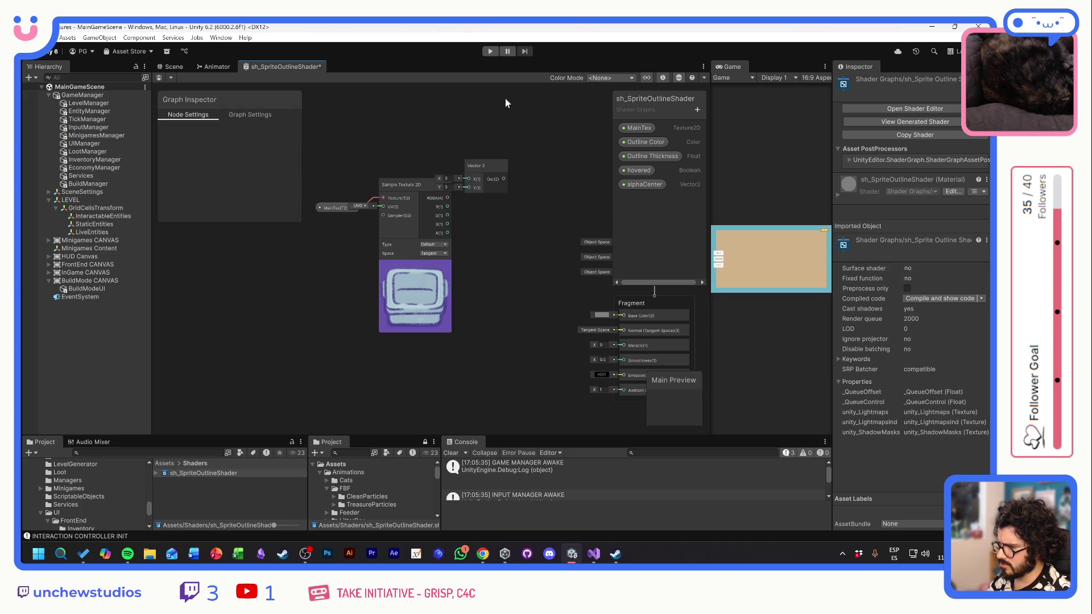
{"action": "left_click_drag", "start_coordinate": [497, 158], "coordinate": [527, 169]}
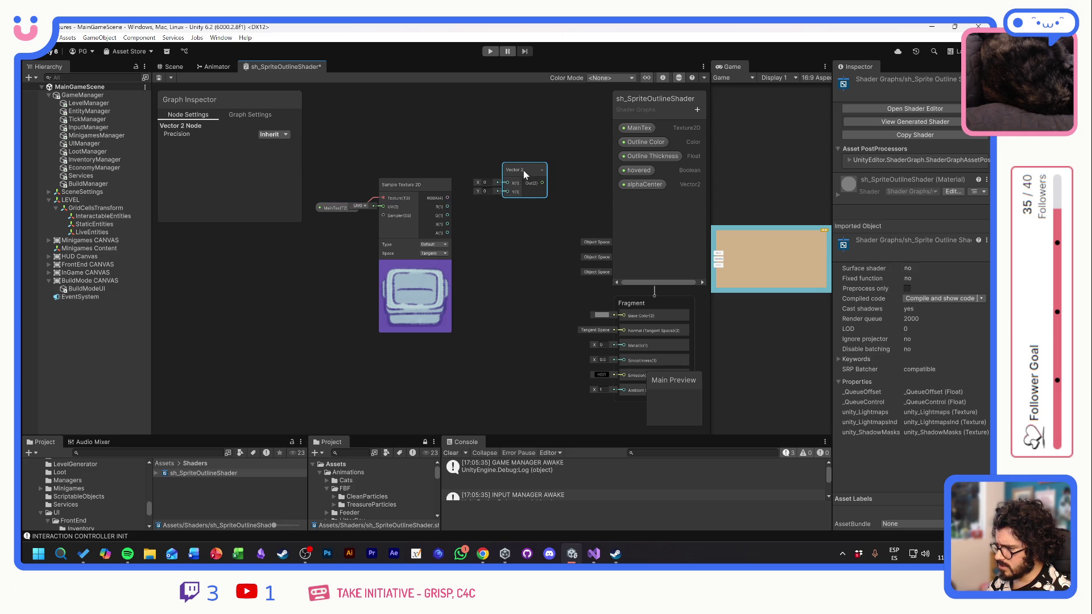
- Move the texture nodes down-left, position the Vector 2, and duplicate it
{"action": "left_click_drag", "start_coordinate": [335, 209], "coordinate": [273, 259]}
{"action": "mouse_move", "coordinate": [420, 184]}
{"action": "left_mouse_down"}
{"action": "mouse_move", "coordinate": [353, 245]}
{"action": "mouse_move", "coordinate": [369, 239]}
{"action": "left_mouse_up"}
{"action": "mouse_move", "coordinate": [514, 175]}
{"action": "left_mouse_down"}
{"action": "mouse_move", "coordinate": [477, 129]}
{"action": "mouse_move", "coordinate": [466, 155]}
{"action": "mouse_move", "coordinate": [526, 241]}
{"action": "mouse_move", "coordinate": [483, 106]}
{"action": "mouse_move", "coordinate": [484, 134]}
{"action": "mouse_move", "coordinate": [489, 102]}
{"action": "mouse_move", "coordinate": [486, 143]}
{"action": "mouse_move", "coordinate": [497, 111]}
{"action": "mouse_move", "coordinate": [482, 121]}
{"action": "mouse_move", "coordinate": [485, 101]}
{"action": "mouse_move", "coordinate": [511, 225]}
{"action": "mouse_move", "coordinate": [484, 138]}
{"action": "mouse_move", "coordinate": [493, 263]}
{"action": "mouse_move", "coordinate": [483, 301]}
{"action": "left_mouse_up"}
{"action": "key", "text": "ctrl+d"}
{"action": "key", "text": "ctrl+d"}
{"action": "key", "text": "ctrl+d"}
{"action": "key", "text": "ctrl+d"}
- Add two more Vector 2 copies at the bottom, making eight in the column
{"action": "key", "text": "ctrl+d"}
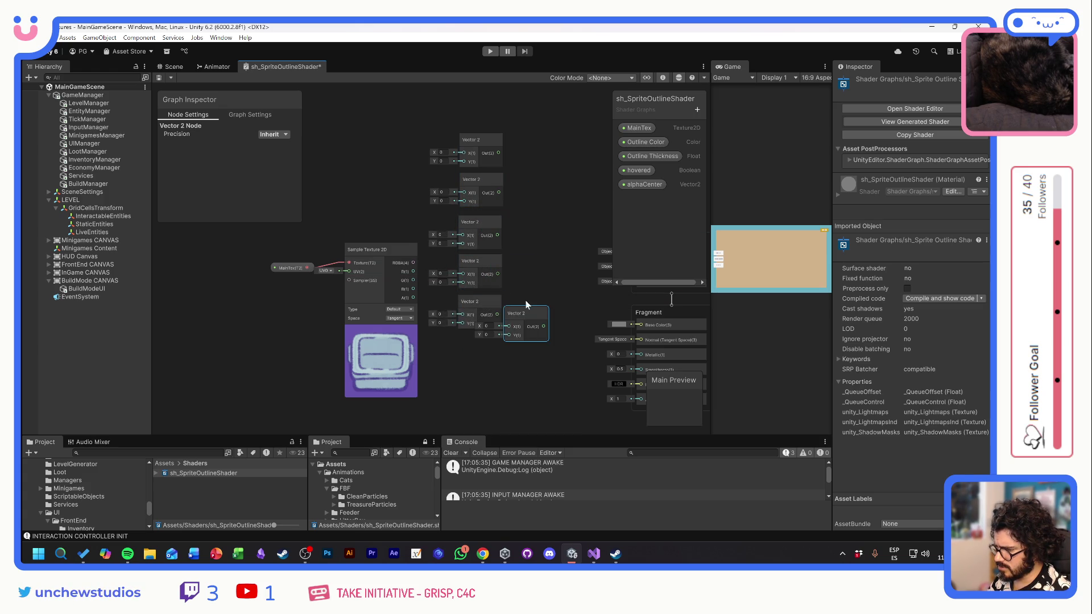
{"action": "mouse_move", "coordinate": [497, 338]}
{"action": "left_mouse_down"}
{"action": "mouse_move", "coordinate": [479, 338]}
{"action": "mouse_move", "coordinate": [486, 394]}
{"action": "mouse_move", "coordinate": [486, 352]}
{"action": "left_mouse_up"}
{"action": "key", "text": "ctrl+d"}
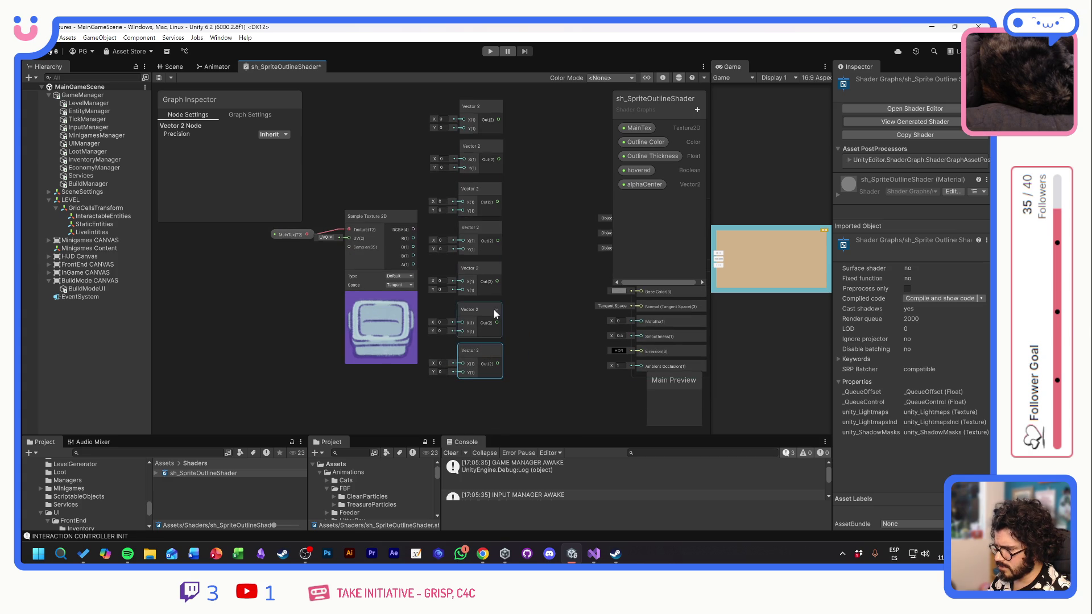
{"action": "scroll", "coordinate": [507, 209], "scroll_direction": "up", "scroll_amount": 1}
{"action": "scroll", "coordinate": [507, 210], "scroll_direction": "down", "scroll_amount": 2}
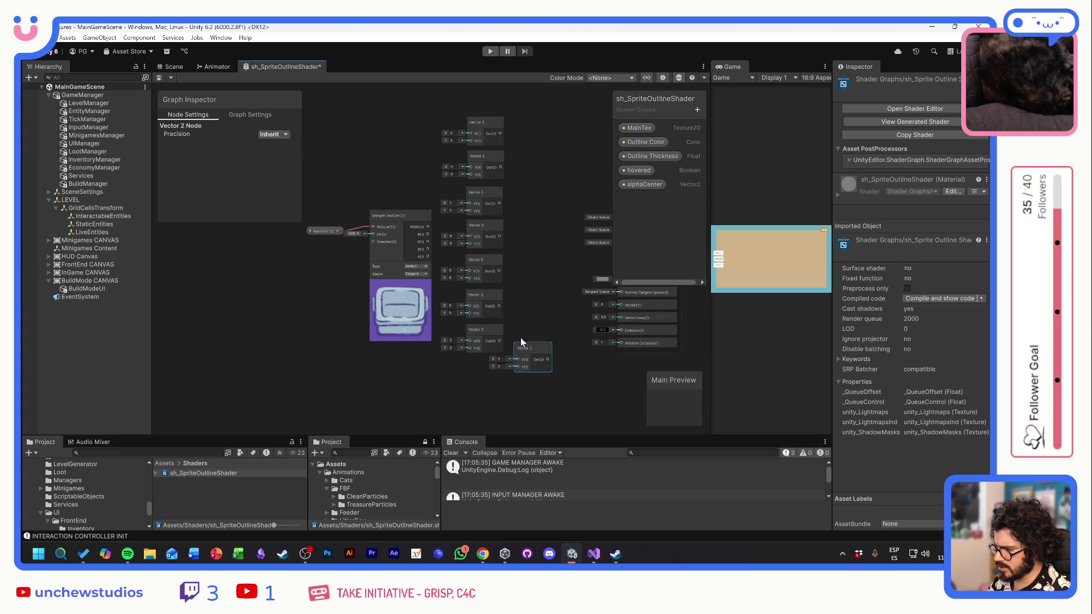
{"action": "key", "text": "ctrl+d"}
{"action": "left_click_drag", "start_coordinate": [521, 350], "coordinate": [480, 363]}
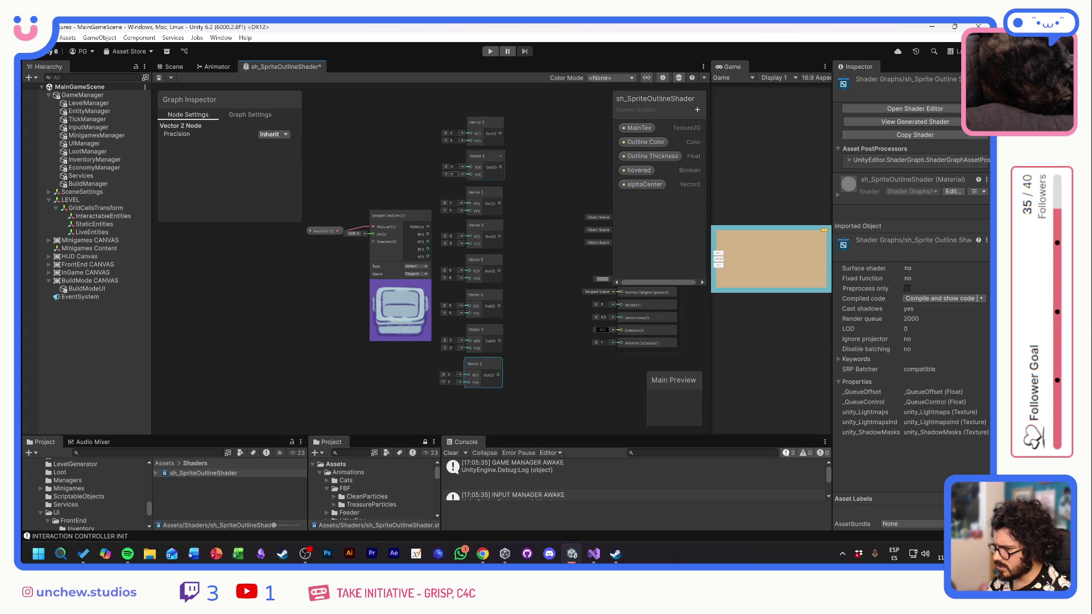
- Enter 1 for the second node's Y and the third and fourth nodes' X
{"action": "left_click", "coordinate": [451, 174]}
{"action": "type", "text": "1"}
{"action": "left_click", "coordinate": [452, 203]}
{"action": "type", "text": "1"}
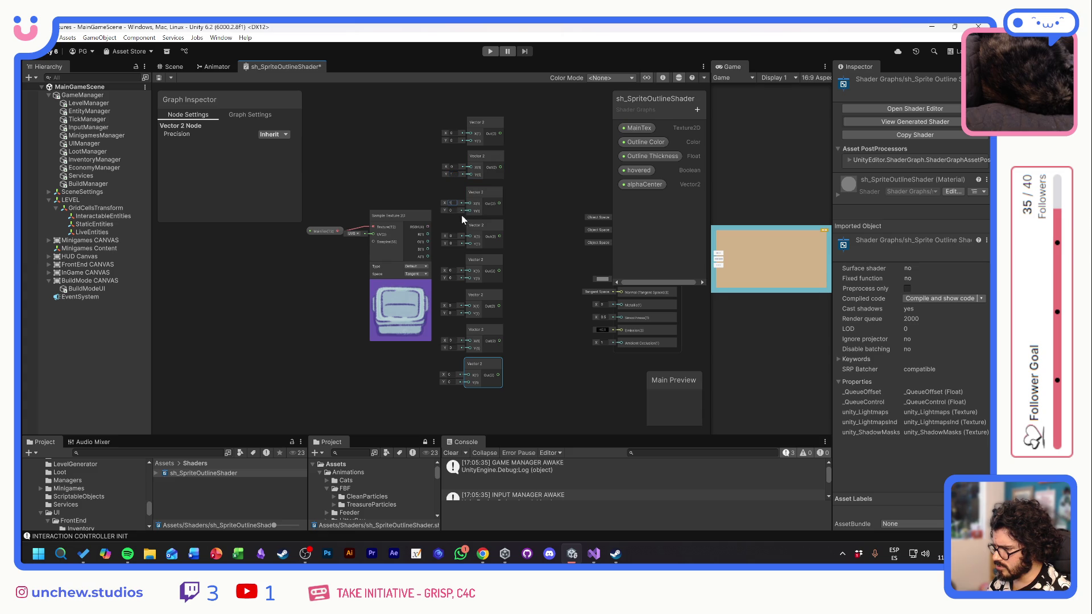
{"action": "left_click", "coordinate": [452, 235]}
{"action": "type", "text": "1"}
{"action": "key", "text": "Tab"}
{"action": "type", "text": "1"}
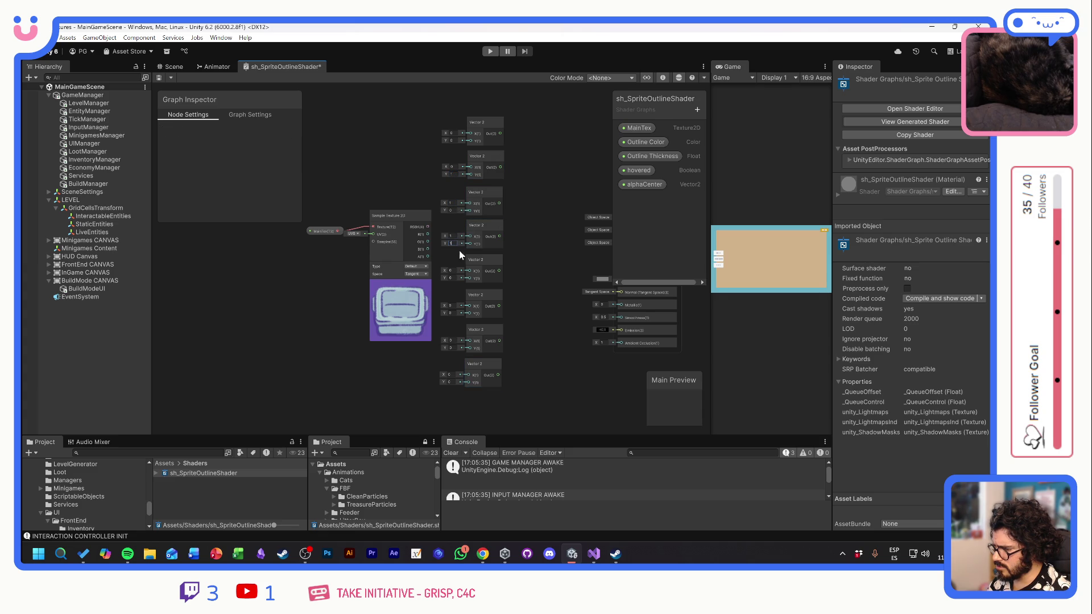
- Enter -1 in the fifth and sixth Vector 2 nodes' X fields
{"action": "left_click", "coordinate": [451, 271]}
{"action": "type", "text": "-1"}
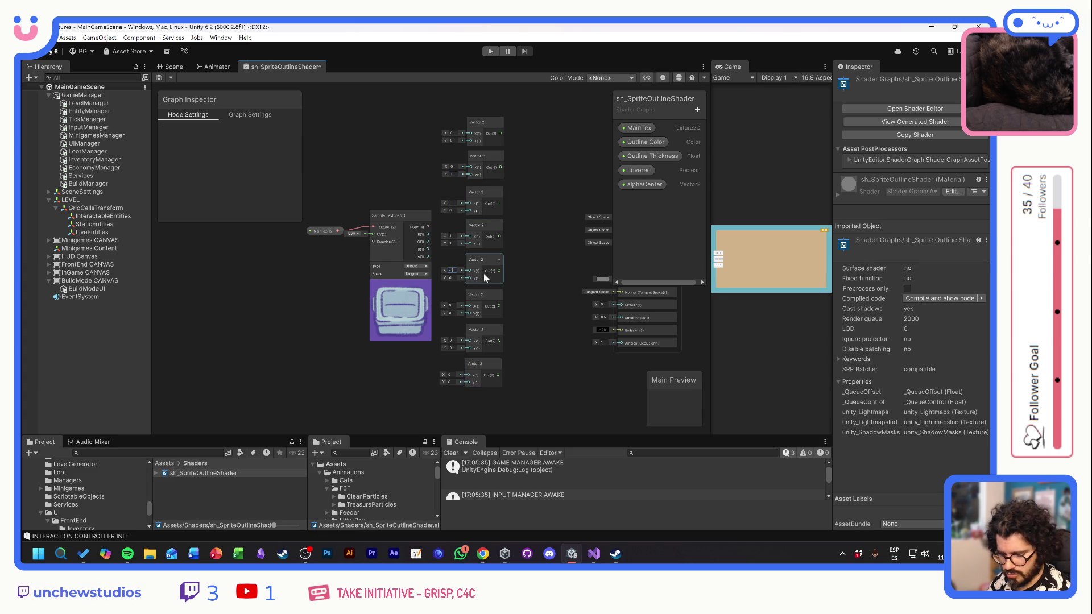
{"action": "left_click", "coordinate": [452, 312]}
{"action": "left_click", "coordinate": [452, 307]}
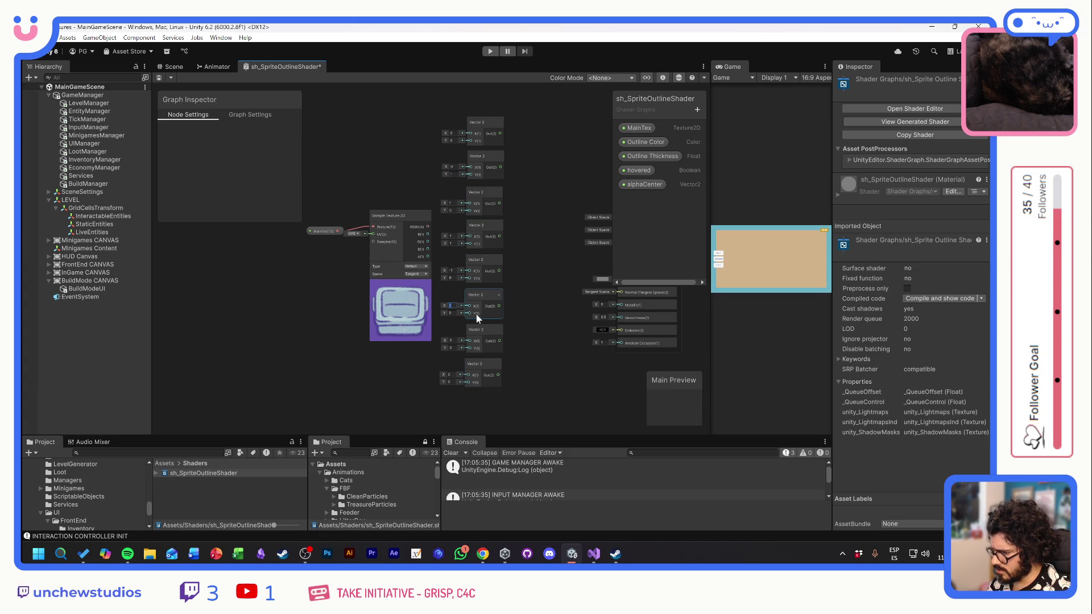
{"action": "type", "text": "-1"}
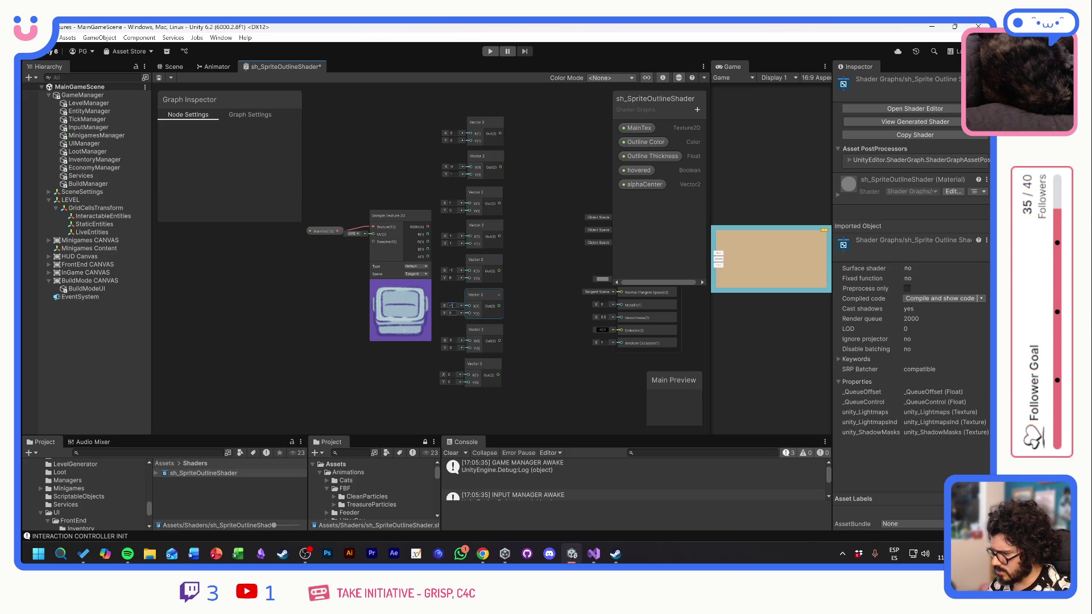
{"action": "key", "text": "Tab"}
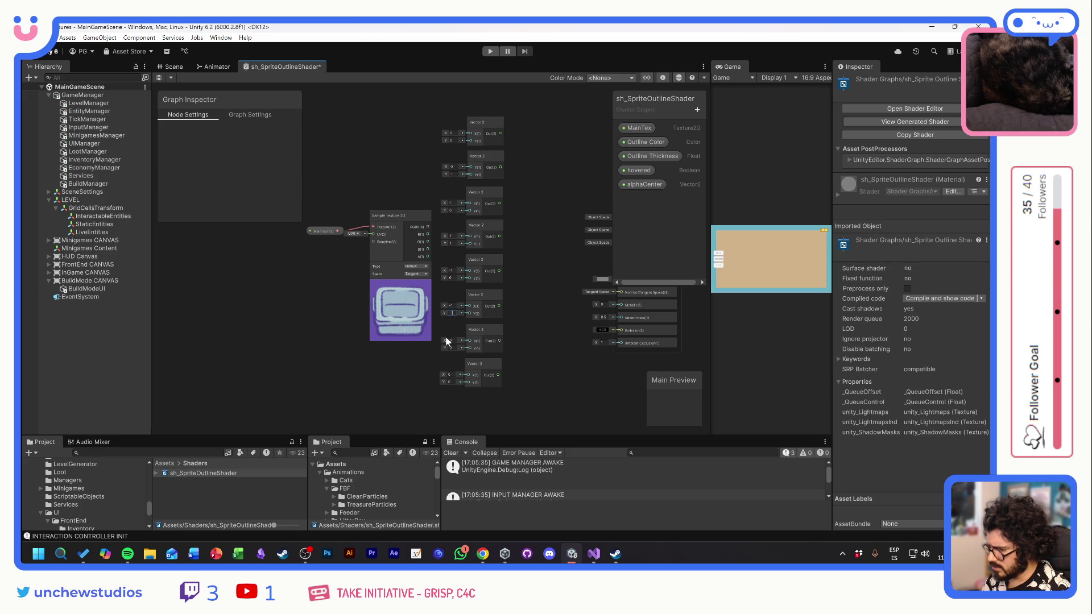
{"action": "left_click", "coordinate": [451, 348]}
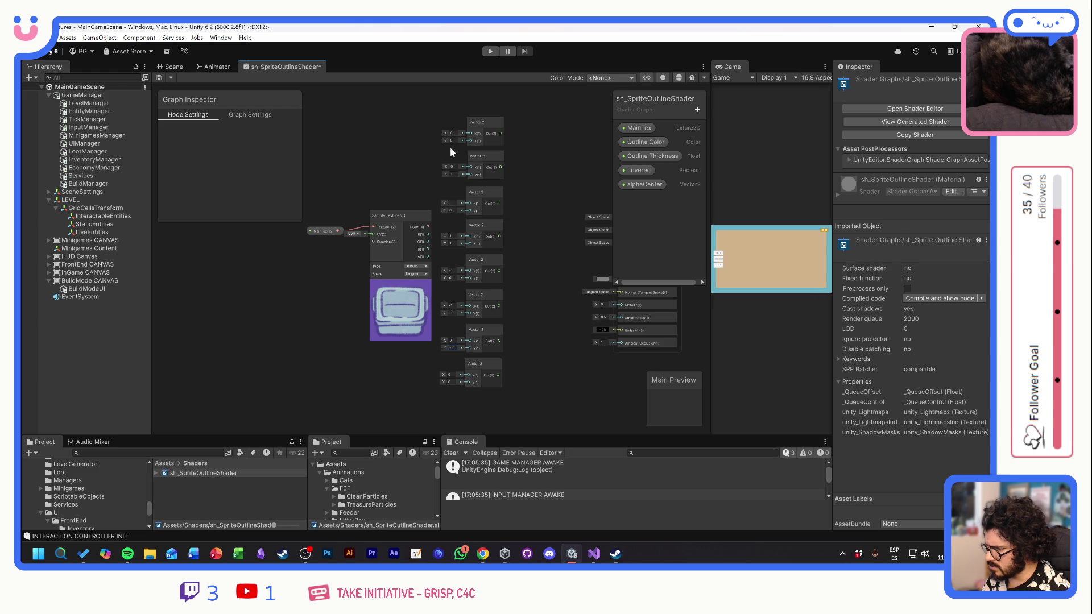
- Set the top Vector 2 to (-1, 1) and the bottom node's X to 1
{"action": "left_click", "coordinate": [450, 204]}
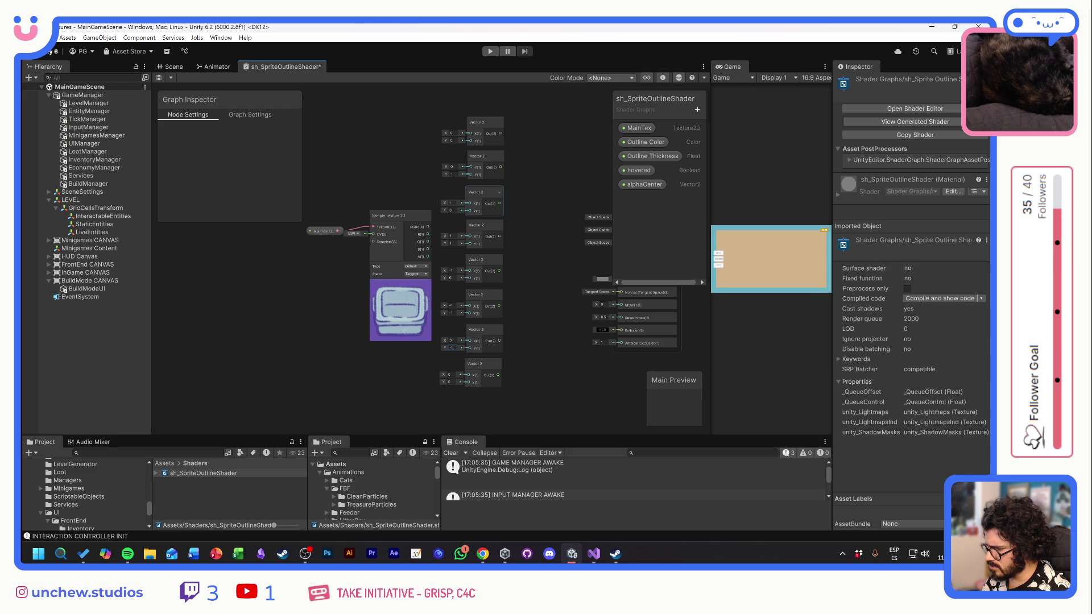
{"action": "left_click", "coordinate": [455, 232]}
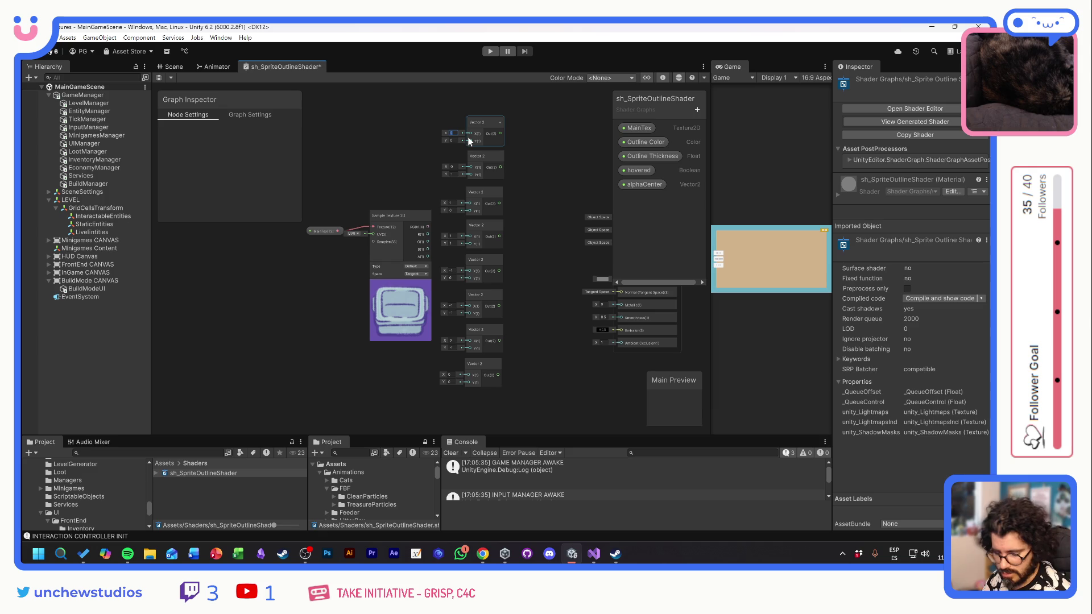
{"action": "type", "text": "-1"}
{"action": "key", "text": "Tab"}
{"action": "type", "text": "1"}
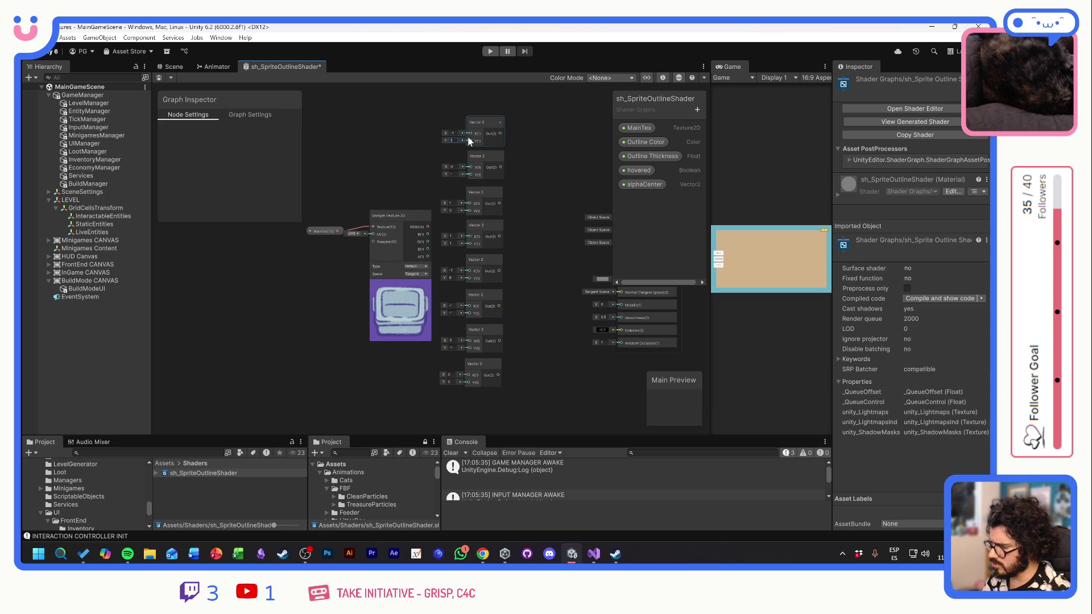
{"action": "left_click", "coordinate": [450, 375]}
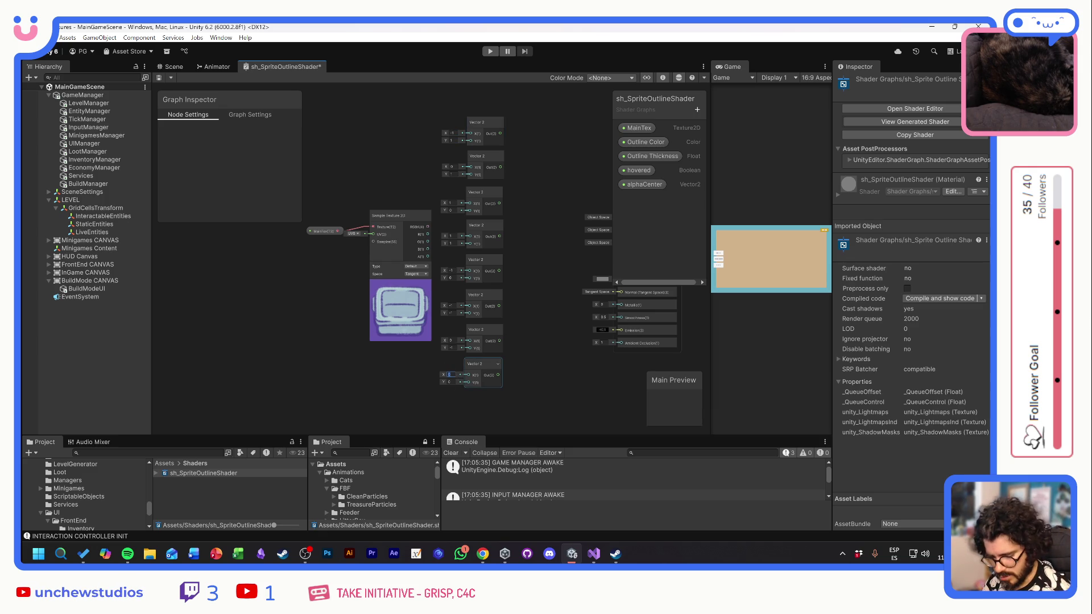
{"action": "type", "text": "1"}
{"action": "key", "text": "Tab"}
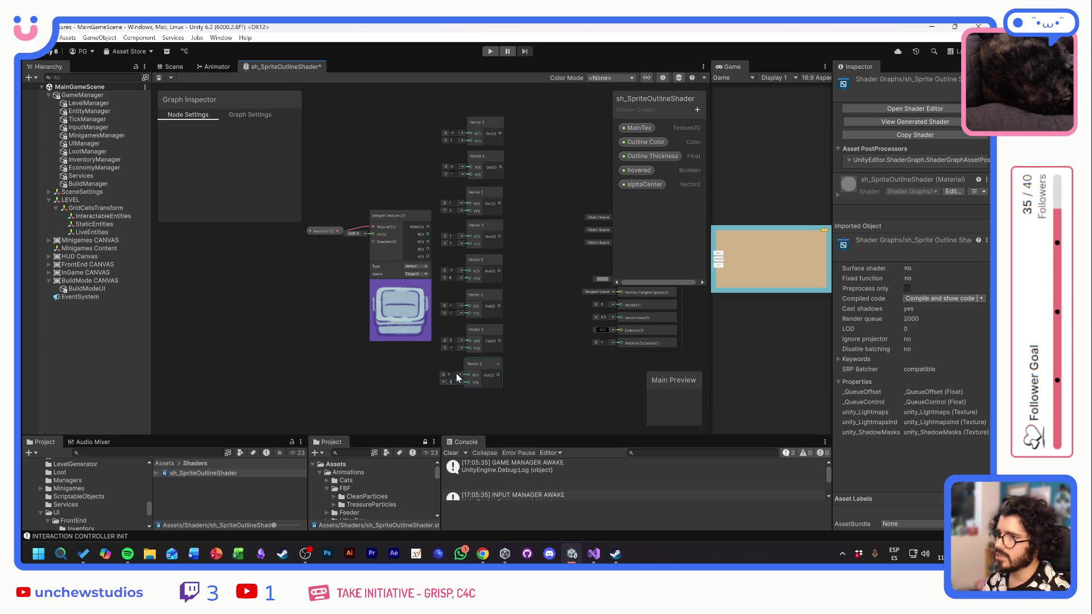
{"action": "left_click", "coordinate": [548, 192]}
- Nudge the Sample Texture 2D node left, then show the hidden system tray icons
{"action": "left_click_drag", "start_coordinate": [405, 216], "coordinate": [399, 216]}
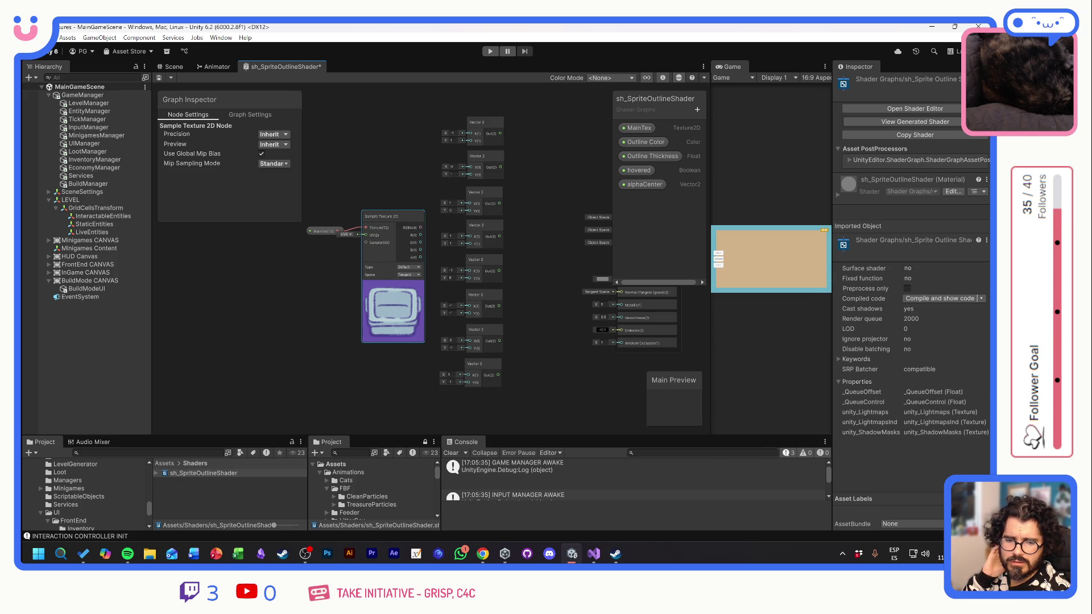
{"action": "key", "text": "alt+Tab"}
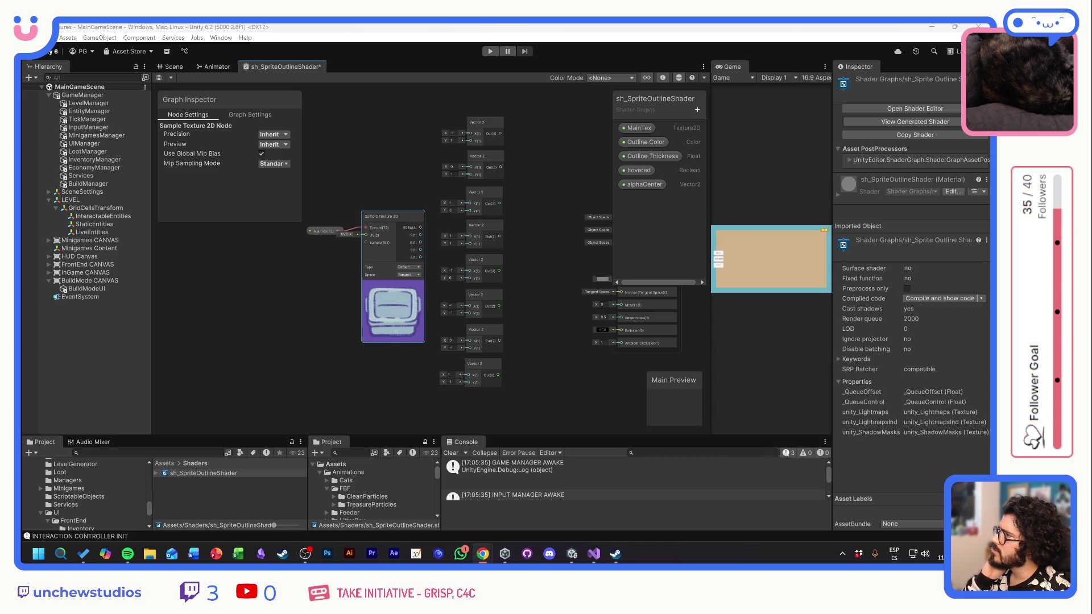
{"action": "key", "text": "alt+Tab"}
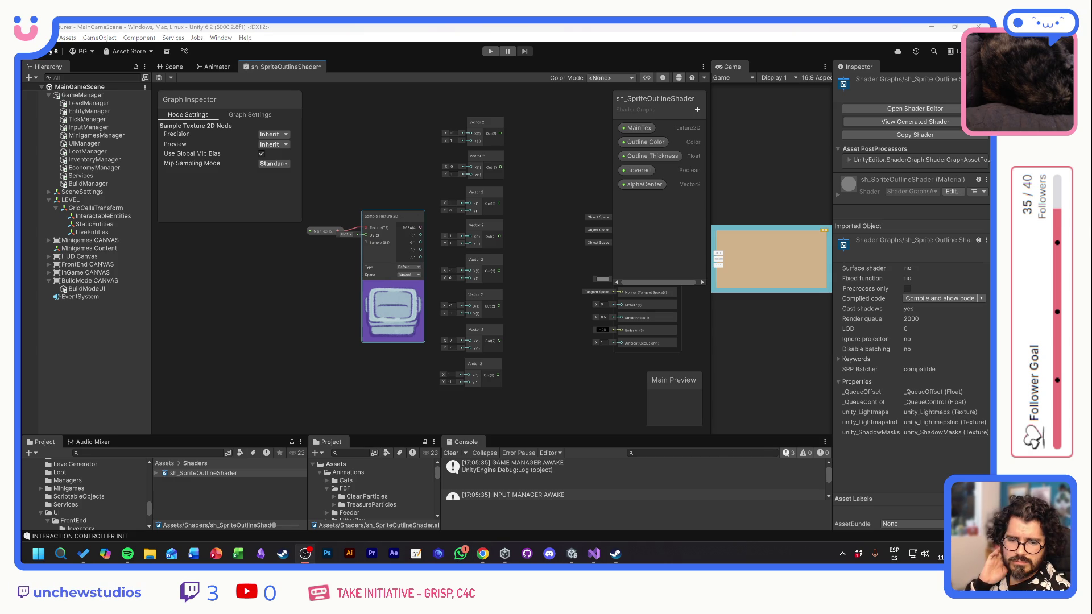
{"action": "key", "text": "alt+Tab"}
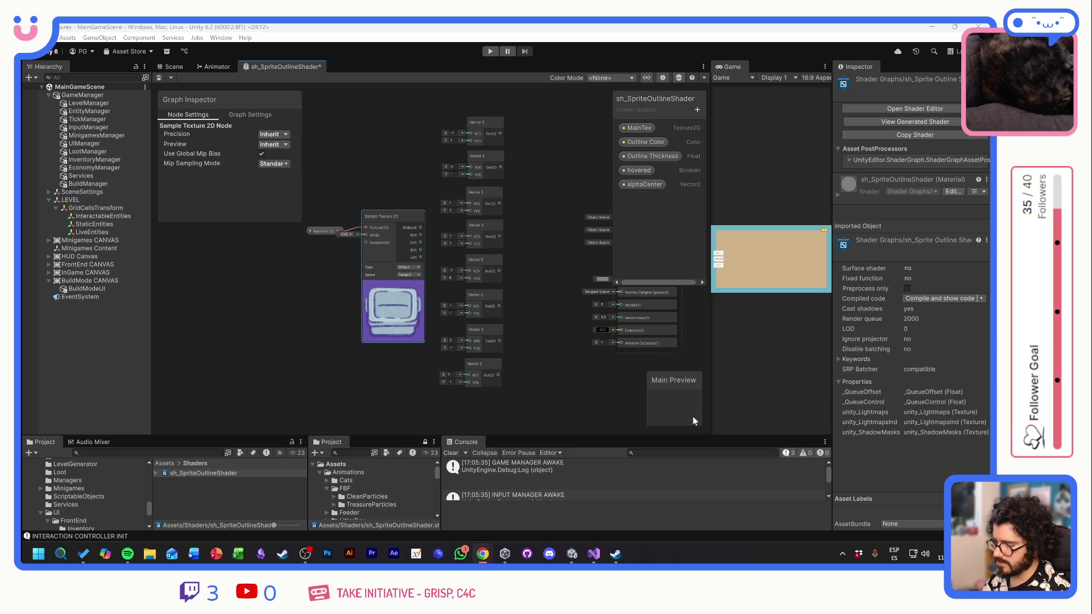
{"action": "left_click", "coordinate": [842, 554]}
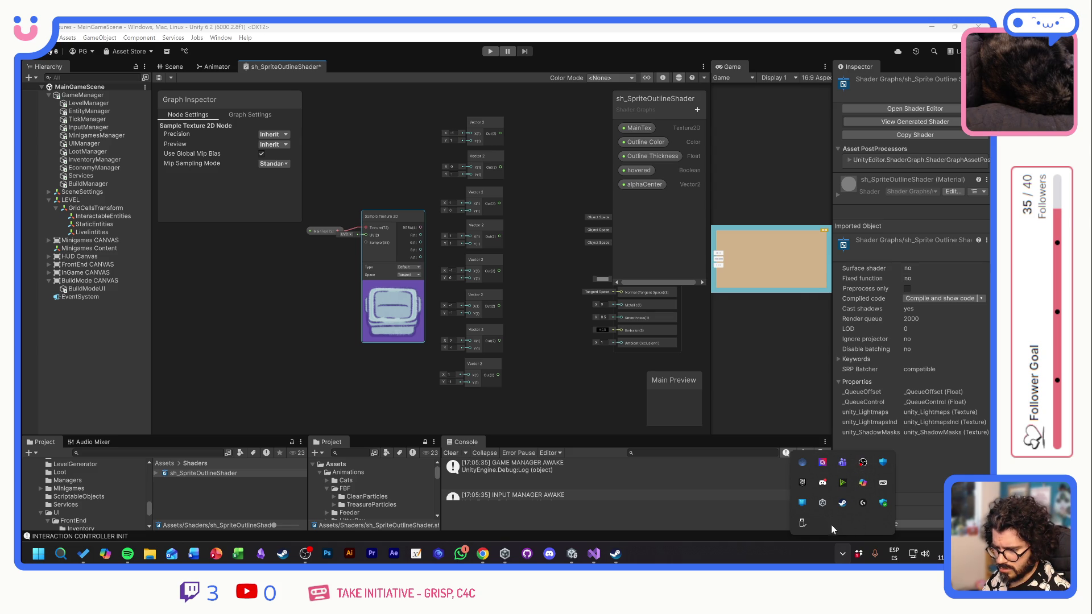
- Launch Social Stream Ninja via a 'ninj' search and close its YouTube chat popup
{"action": "key", "text": "super"}
{"action": "type", "text": "ninj"}
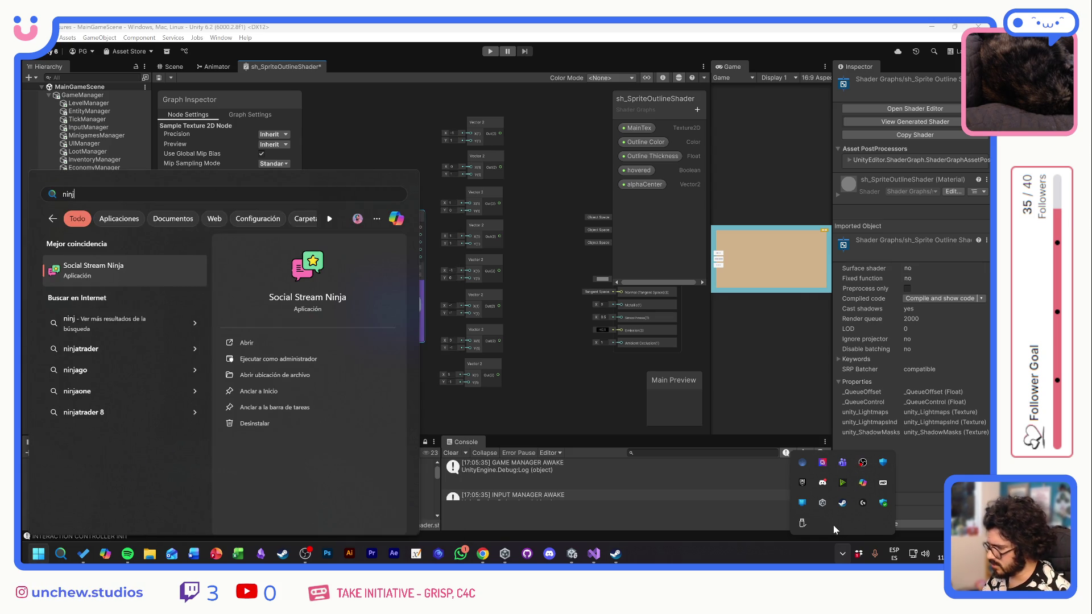
{"action": "left_click", "coordinate": [156, 264]}
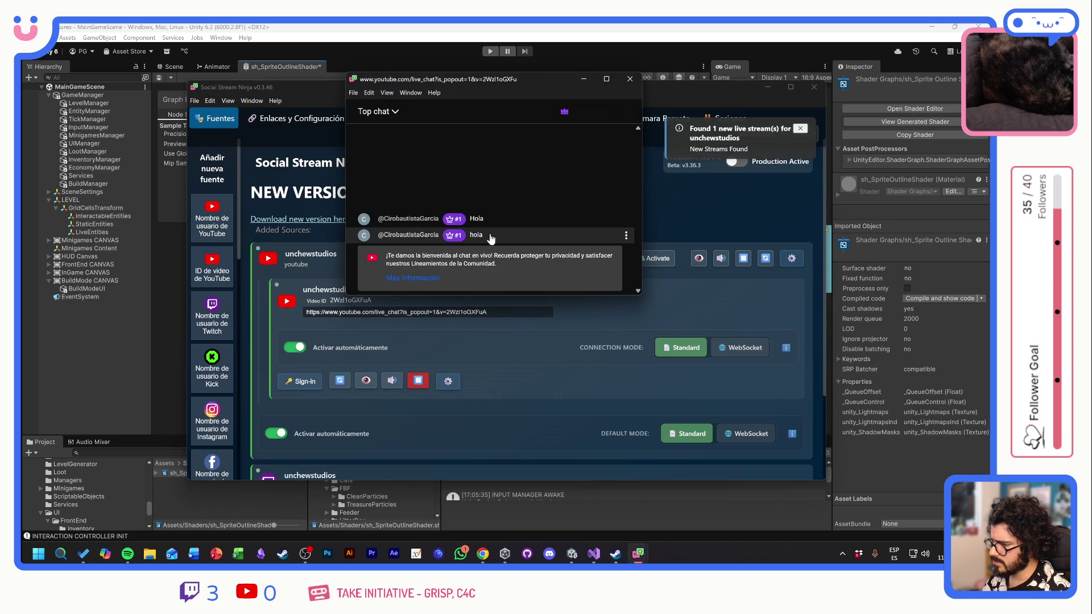
{"action": "left_click", "coordinate": [628, 80]}
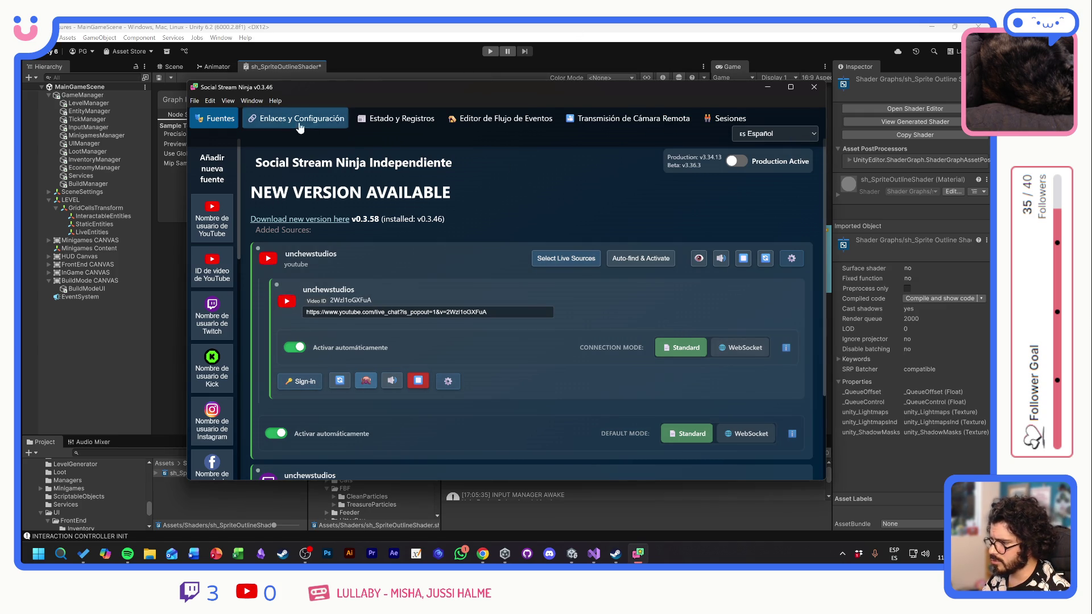
- Minimize the Social Stream Ninja window to the tray
{"action": "scroll", "coordinate": [483, 241], "scroll_direction": "down", "scroll_amount": 2}
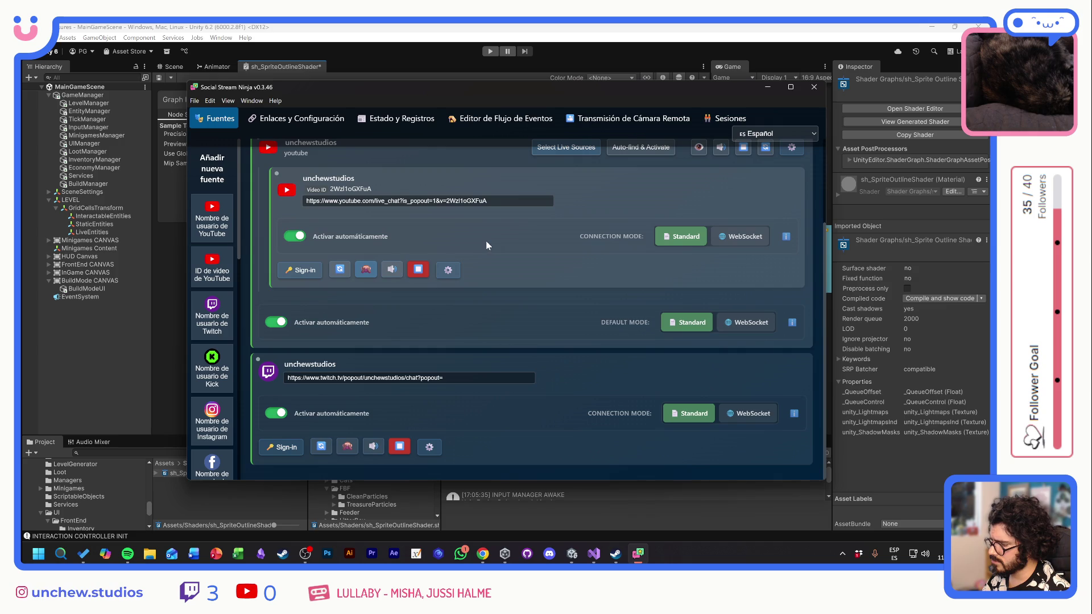
{"action": "left_click", "coordinate": [255, 100]}
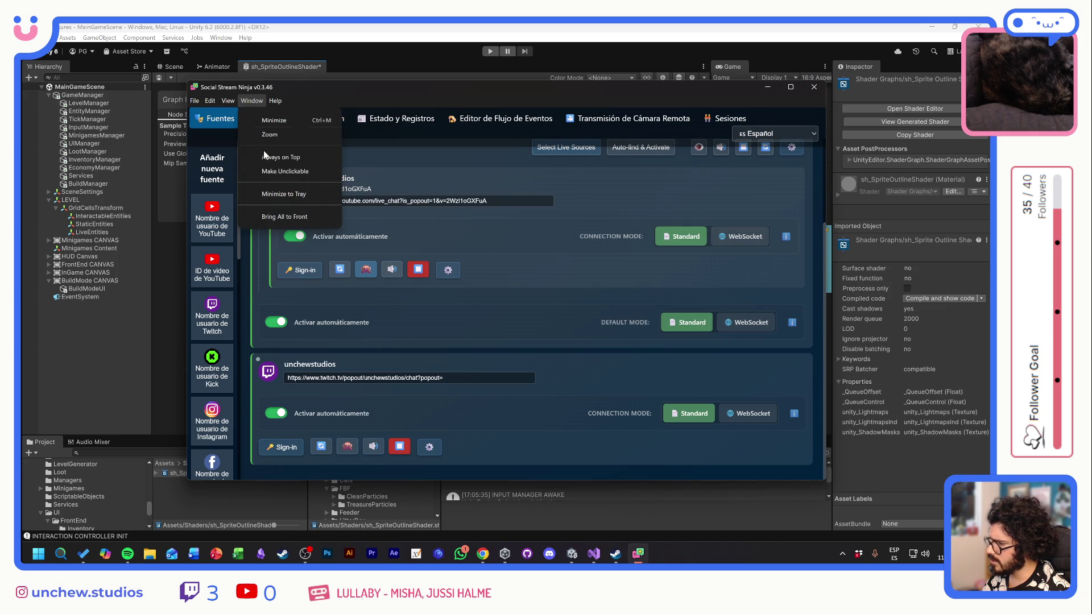
{"action": "left_click", "coordinate": [295, 194]}
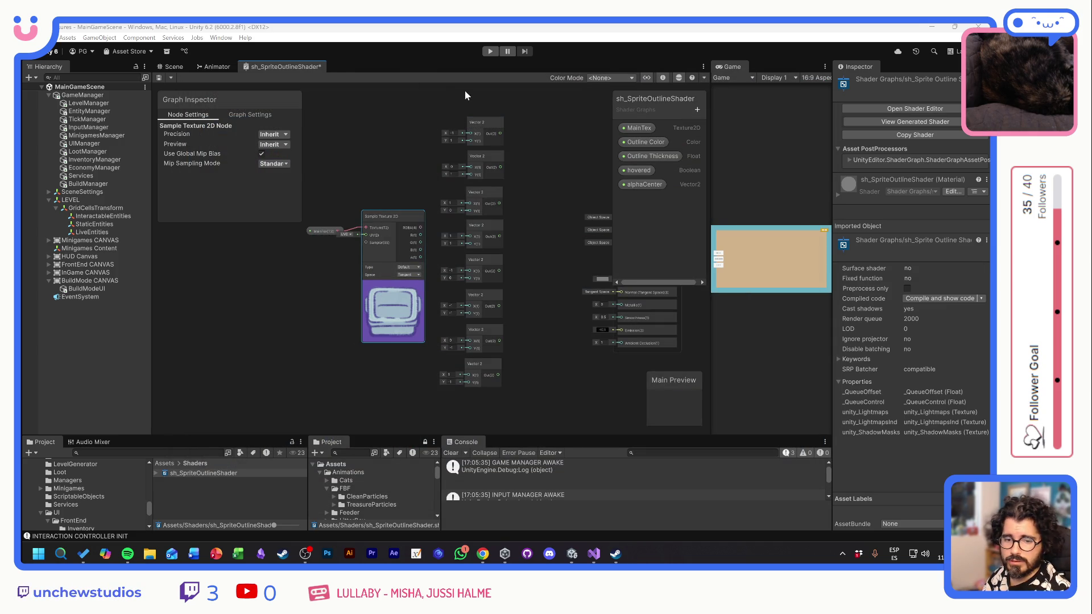
- Drag the splitter between the Shader Graph and Game view slightly right
{"action": "left_click_drag", "start_coordinate": [709, 164], "coordinate": [714, 163]}
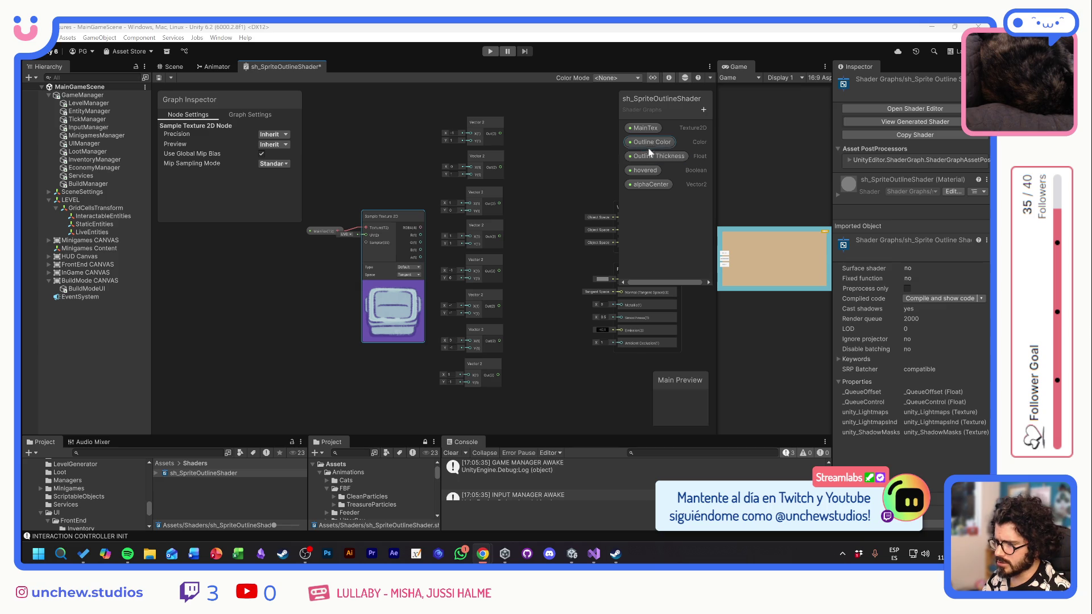
- Place an Outline Thickness property node and add a Multiply node near the top
{"action": "mouse_move", "coordinate": [654, 156]}
{"action": "left_mouse_down"}
{"action": "mouse_move", "coordinate": [608, 147]}
{"action": "mouse_move", "coordinate": [564, 108]}
{"action": "mouse_move", "coordinate": [524, 156]}
{"action": "mouse_move", "coordinate": [521, 143]}
{"action": "left_mouse_up"}
{"action": "key", "text": "space"}
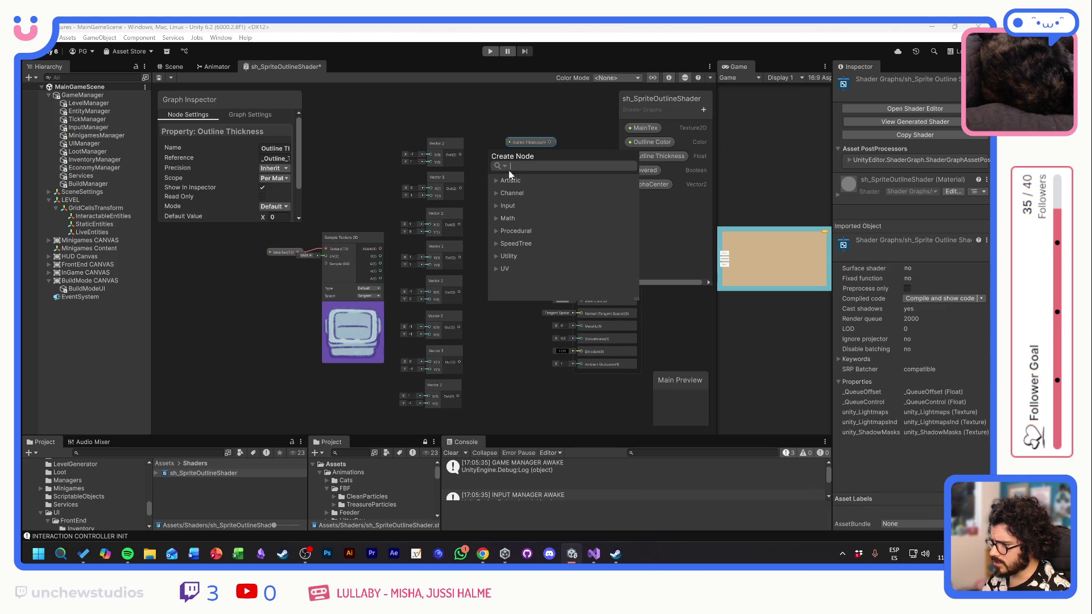
{"action": "type", "text": "mul"}
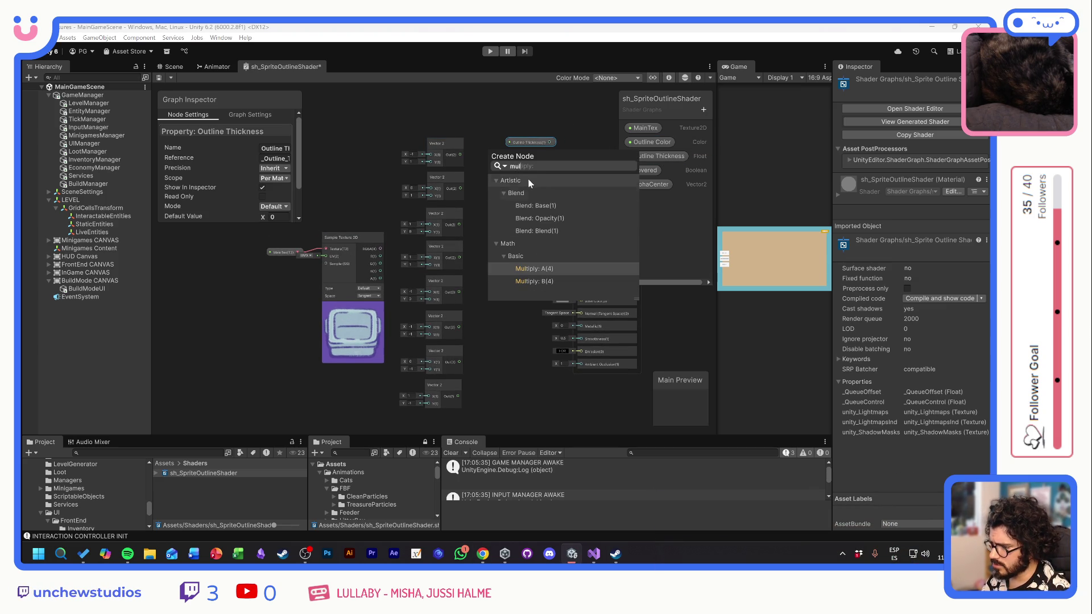
{"action": "left_click", "coordinate": [547, 270]}
{"action": "left_click", "coordinate": [531, 269]}
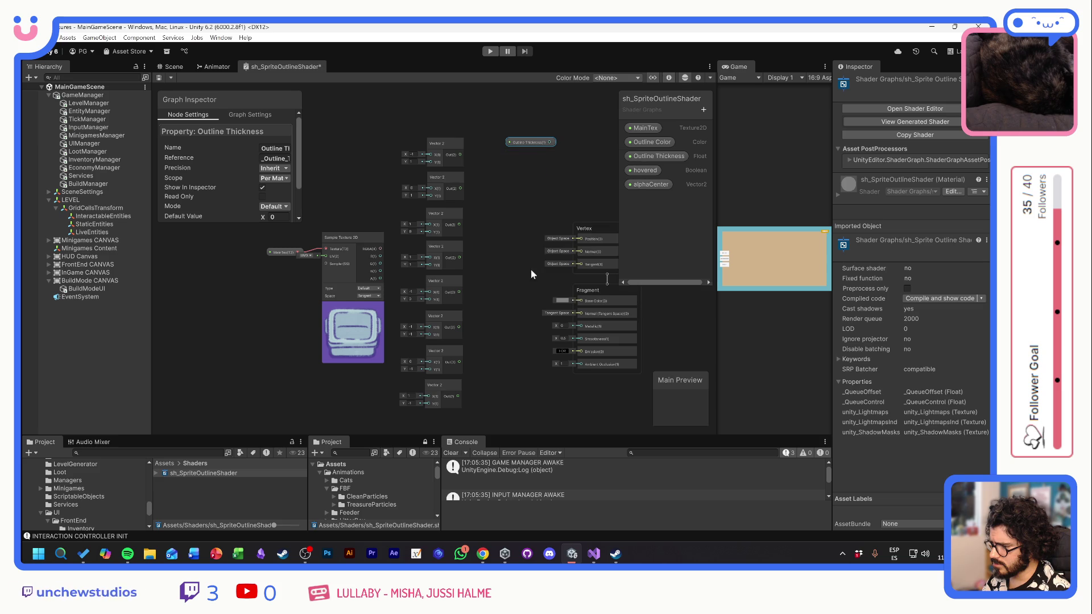
{"action": "mouse_move", "coordinate": [517, 162]}
{"action": "left_mouse_down"}
{"action": "mouse_move", "coordinate": [541, 142]}
{"action": "mouse_move", "coordinate": [544, 115]}
{"action": "mouse_move", "coordinate": [541, 128]}
{"action": "left_mouse_up"}
{"action": "mouse_move", "coordinate": [659, 156]}
{"action": "left_mouse_down"}
{"action": "mouse_move", "coordinate": [527, 256]}
{"action": "mouse_move", "coordinate": [442, 177]}
{"action": "mouse_move", "coordinate": [510, 148]}
{"action": "left_mouse_up"}
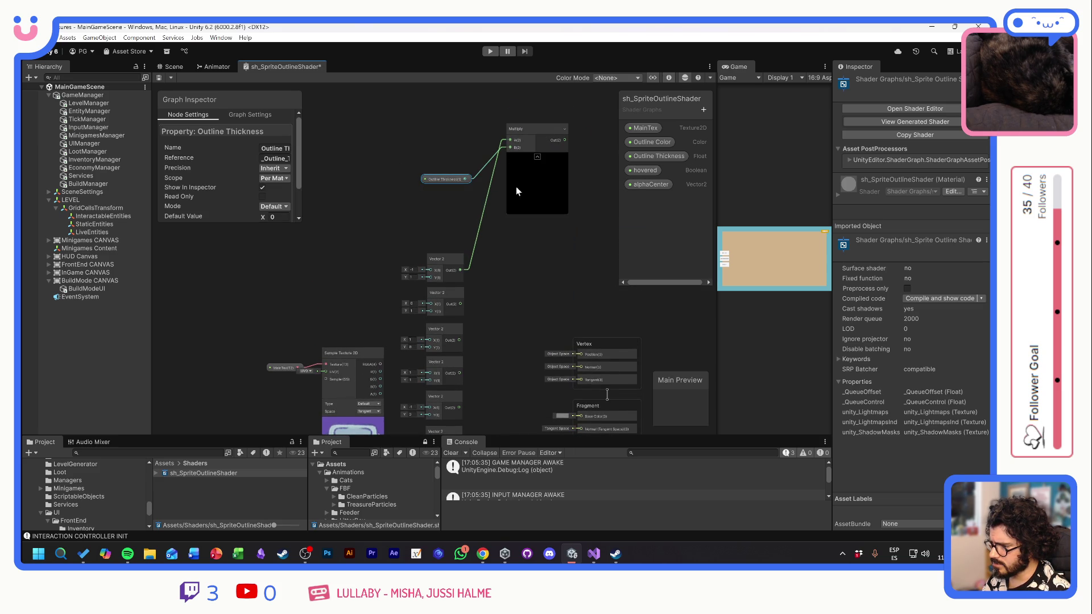
{"action": "left_click_drag", "start_coordinate": [531, 252], "coordinate": [499, 202]}
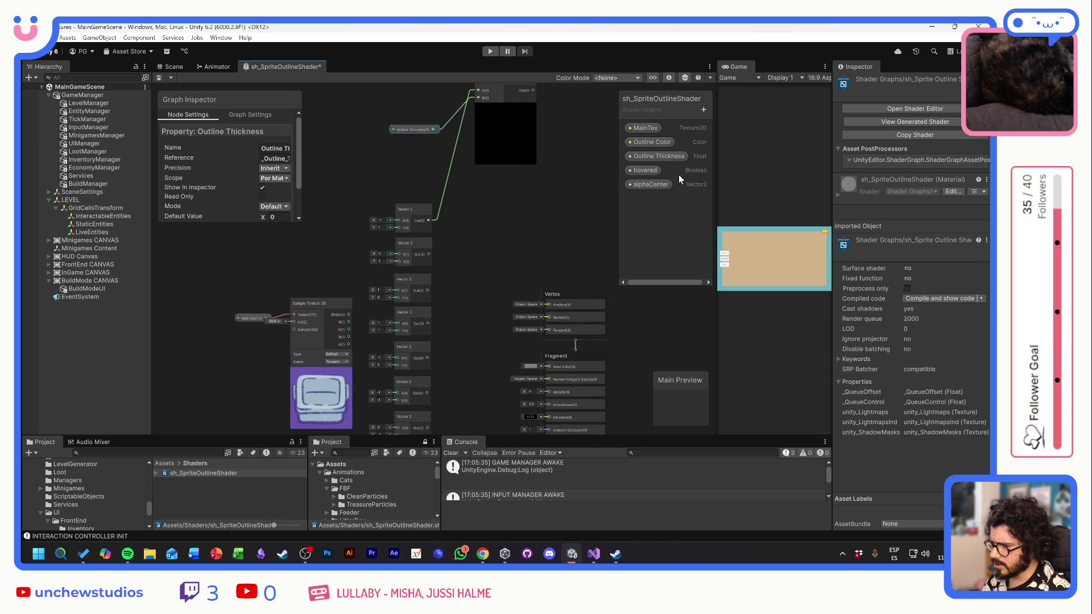
- Bring up the Outline Thickness property's settings in the Graph Inspector
{"action": "double_click", "coordinate": [667, 158]}
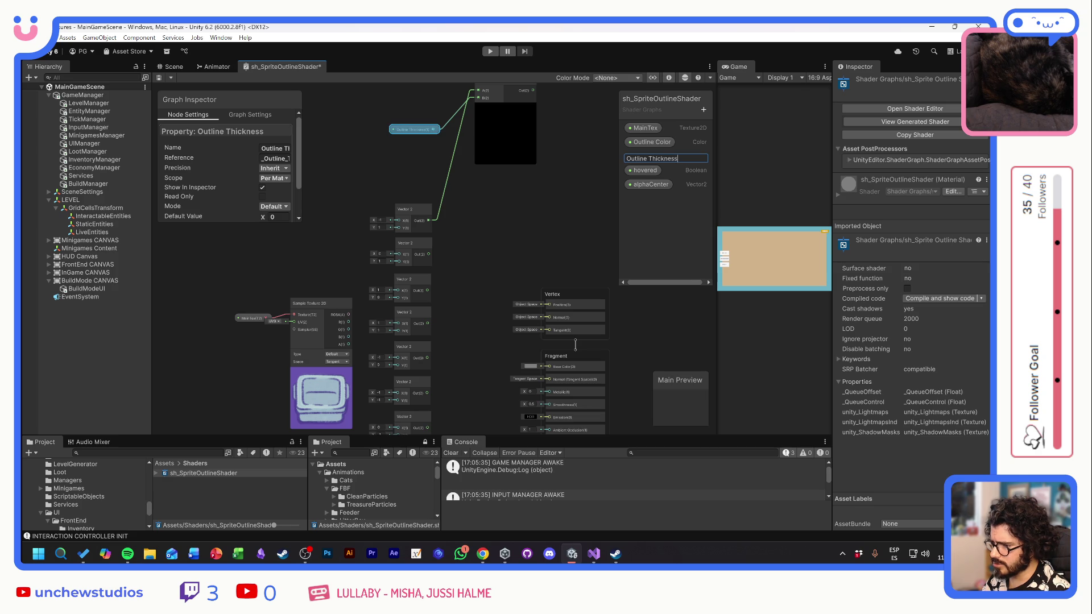
{"action": "left_click", "coordinate": [677, 237]}
{"action": "left_click", "coordinate": [649, 153]}
- Set Outline Thickness's default value to 1 and move the Multiply node down-left
{"action": "left_click", "coordinate": [265, 190]}
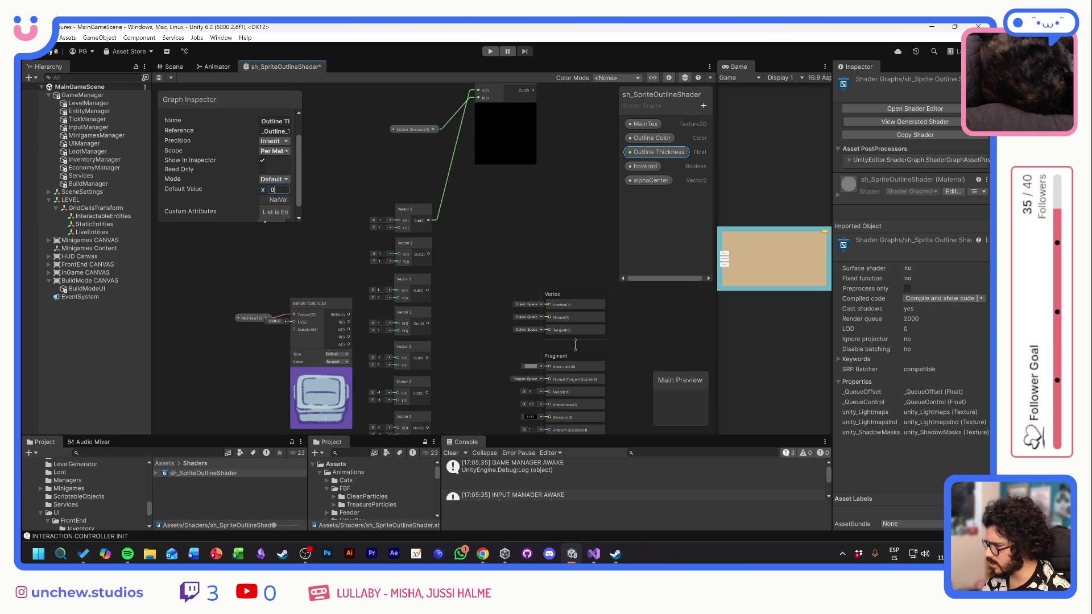
{"action": "mouse_move", "coordinate": [300, 198]}
{"action": "left_mouse_down"}
{"action": "mouse_move", "coordinate": [351, 199]}
{"action": "mouse_move", "coordinate": [325, 199]}
{"action": "left_mouse_up"}
{"action": "type", "text": "1"}
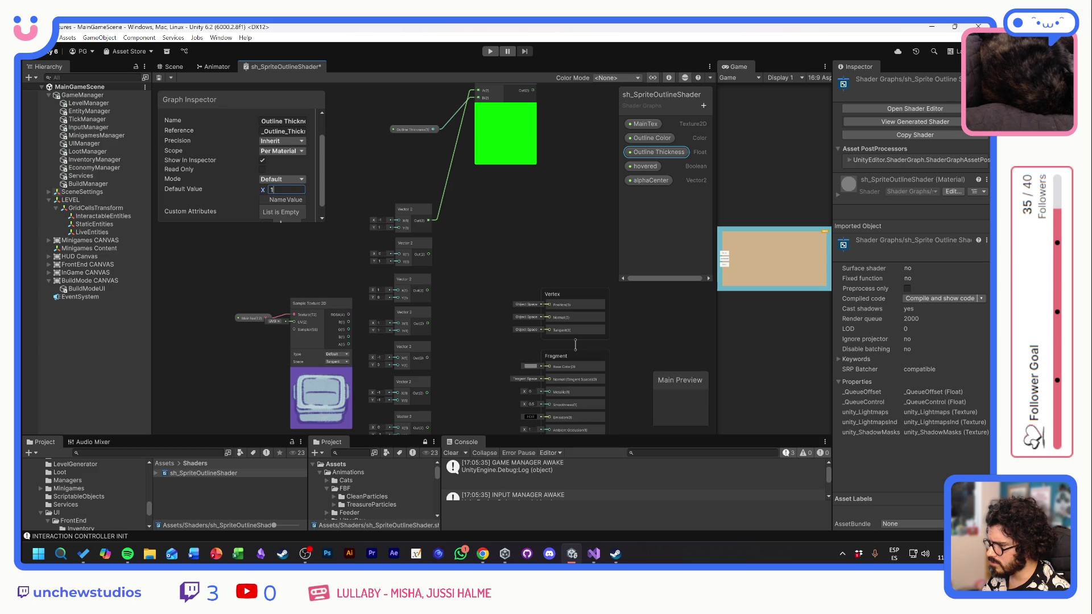
{"action": "left_click", "coordinate": [469, 202]}
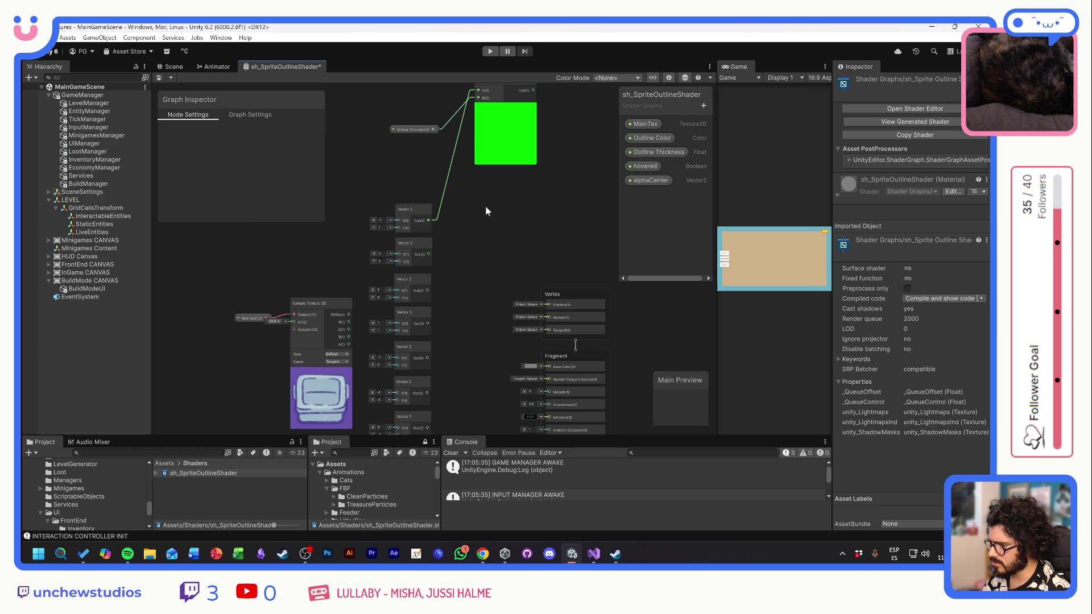
{"action": "left_click_drag", "start_coordinate": [500, 131], "coordinate": [490, 159]}
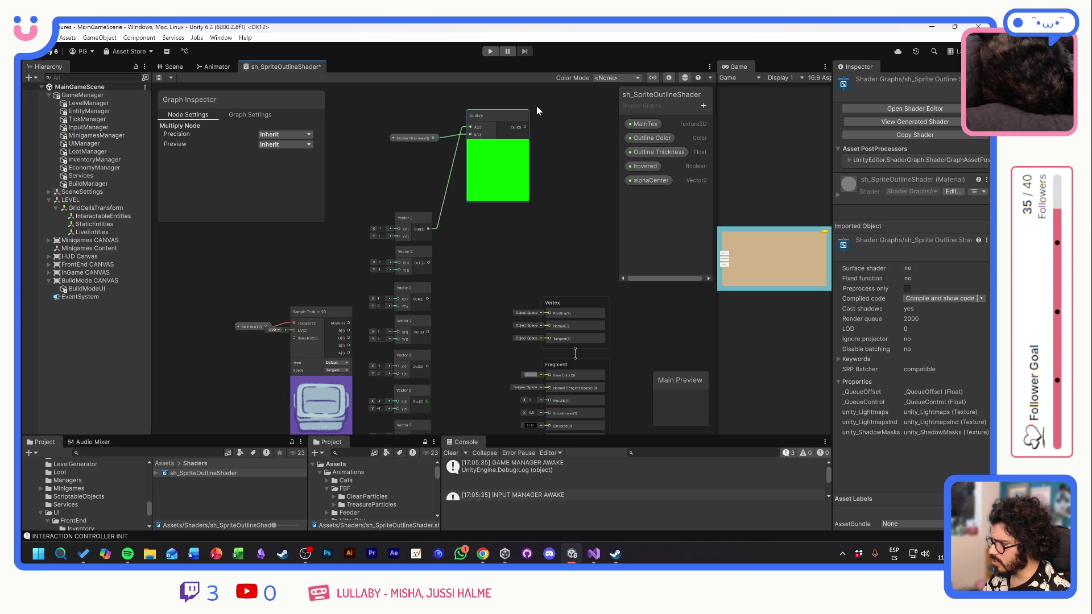
{"action": "key", "text": "space"}
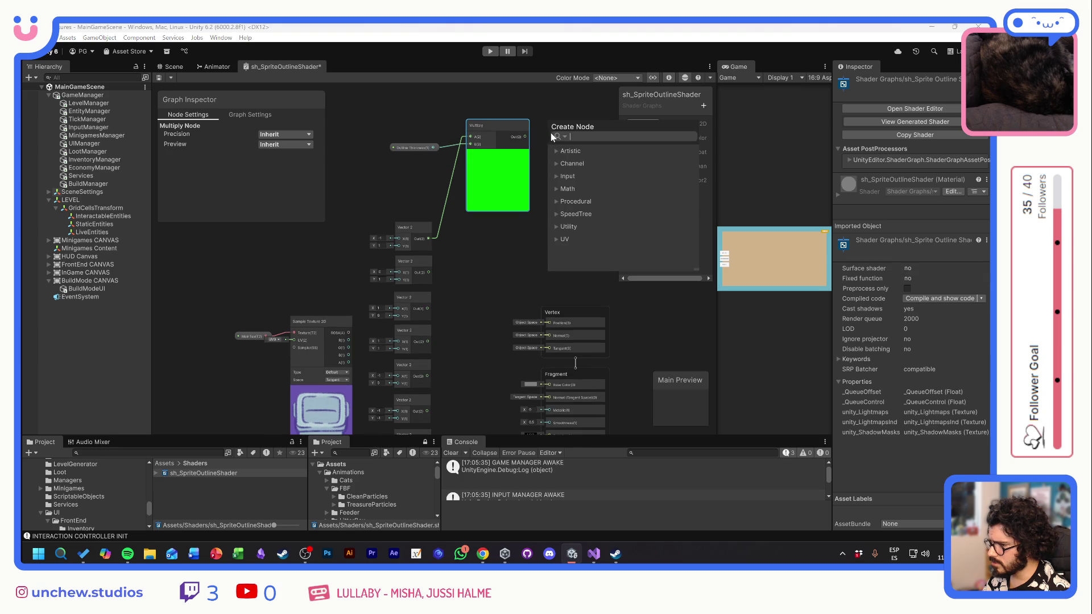
{"action": "type", "text": "offs"}
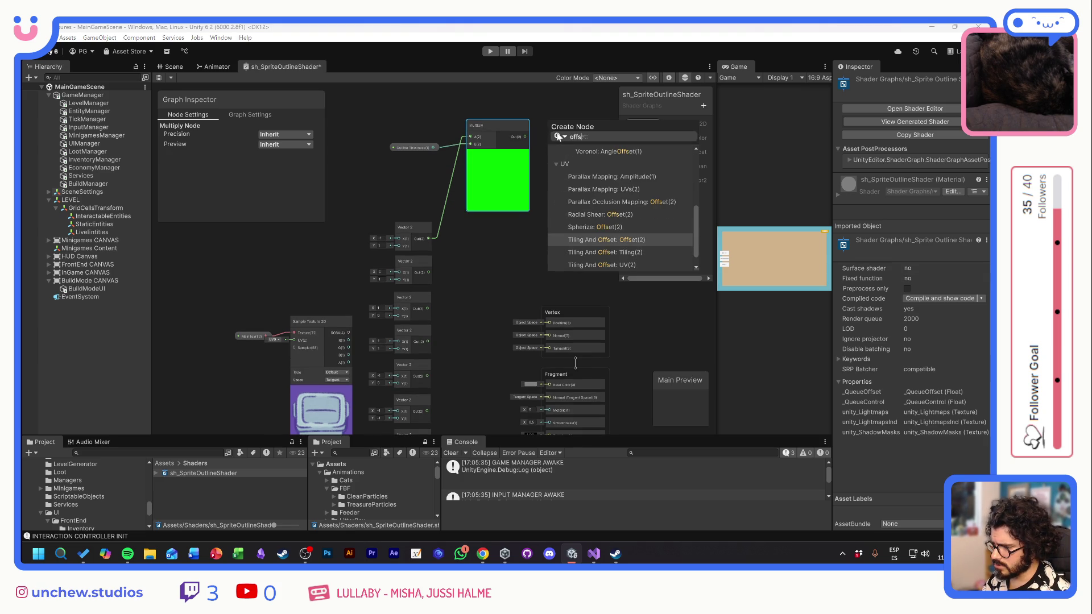
{"action": "type", "text": "et"}
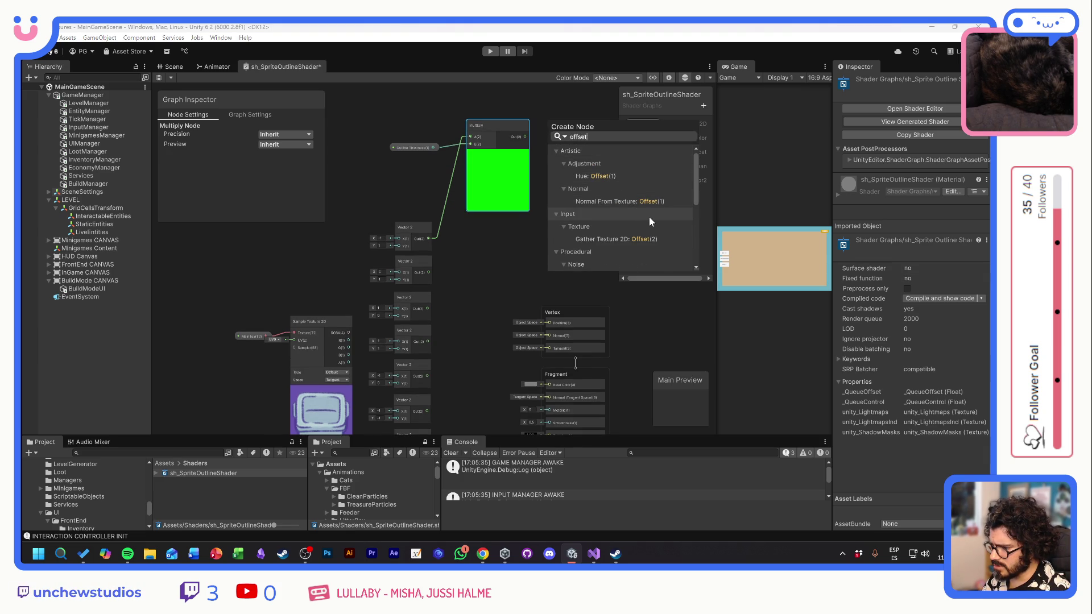
{"action": "scroll", "coordinate": [649, 217], "scroll_direction": "down", "scroll_amount": 5}
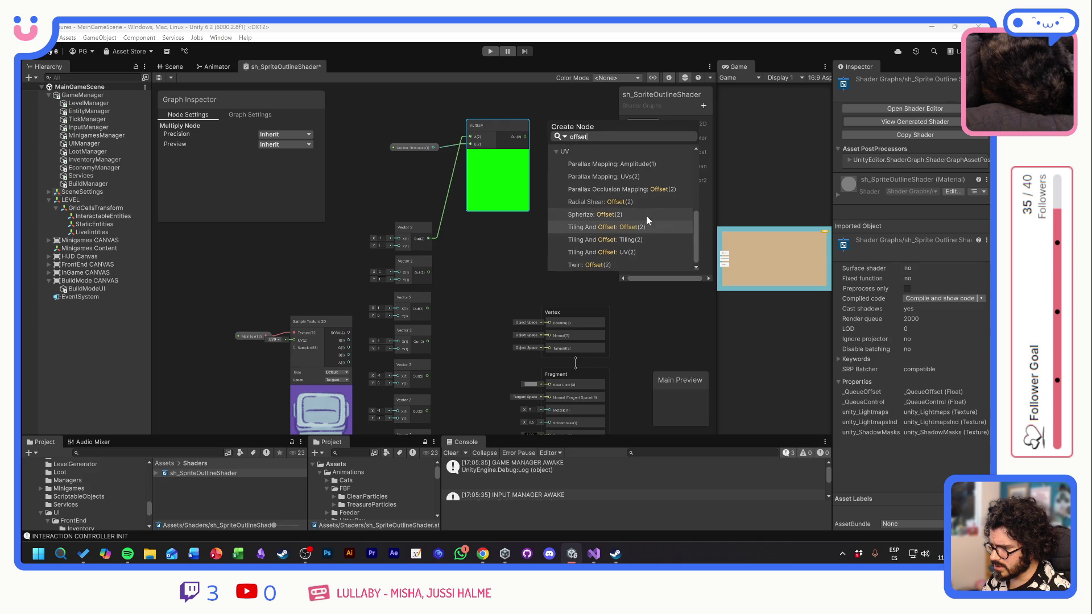
{"action": "left_click", "coordinate": [308, 286]}
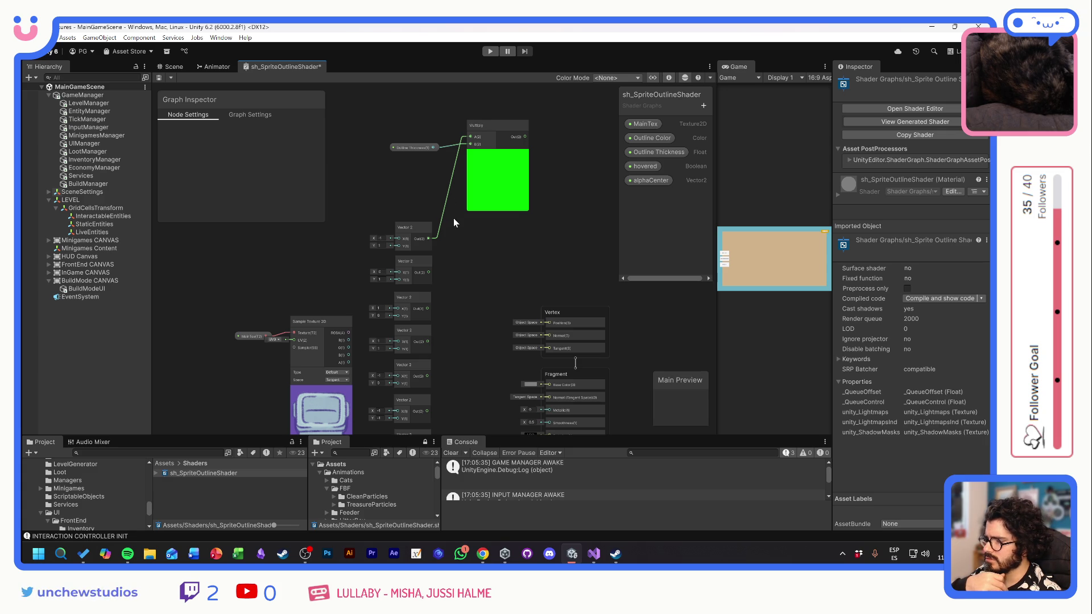
{"action": "right_click", "coordinate": [456, 252]}
{"action": "left_click", "coordinate": [482, 259]}
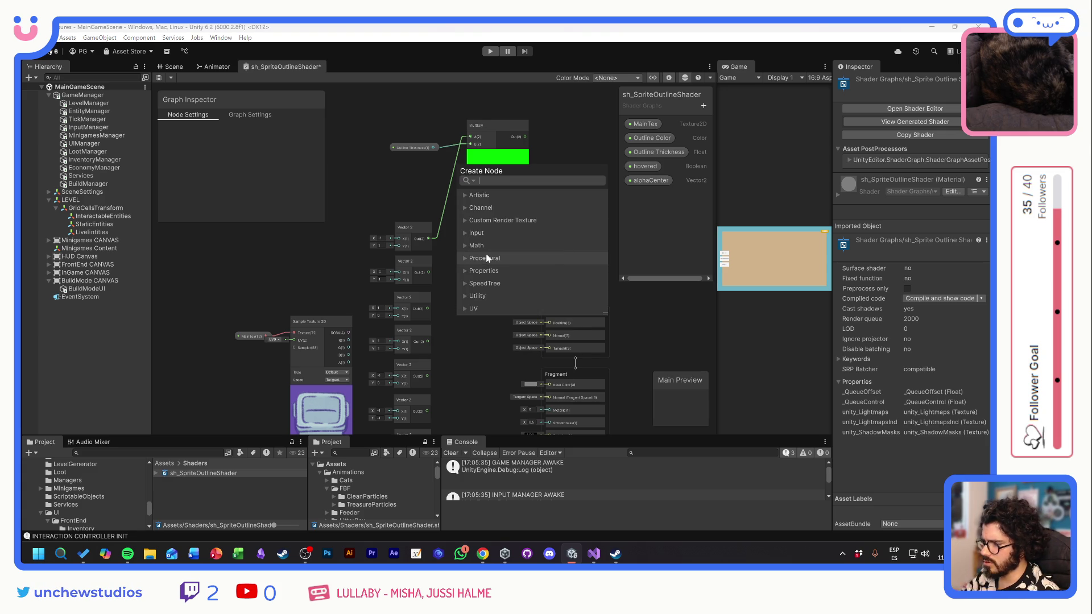
{"action": "type", "text": "uv"}
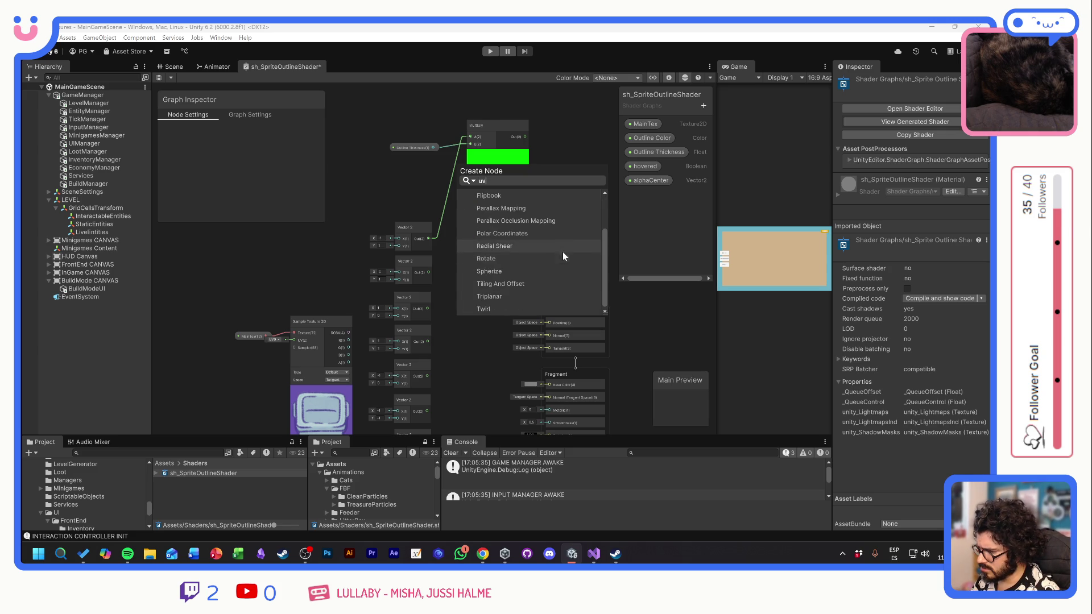
{"action": "left_click", "coordinate": [380, 183]}
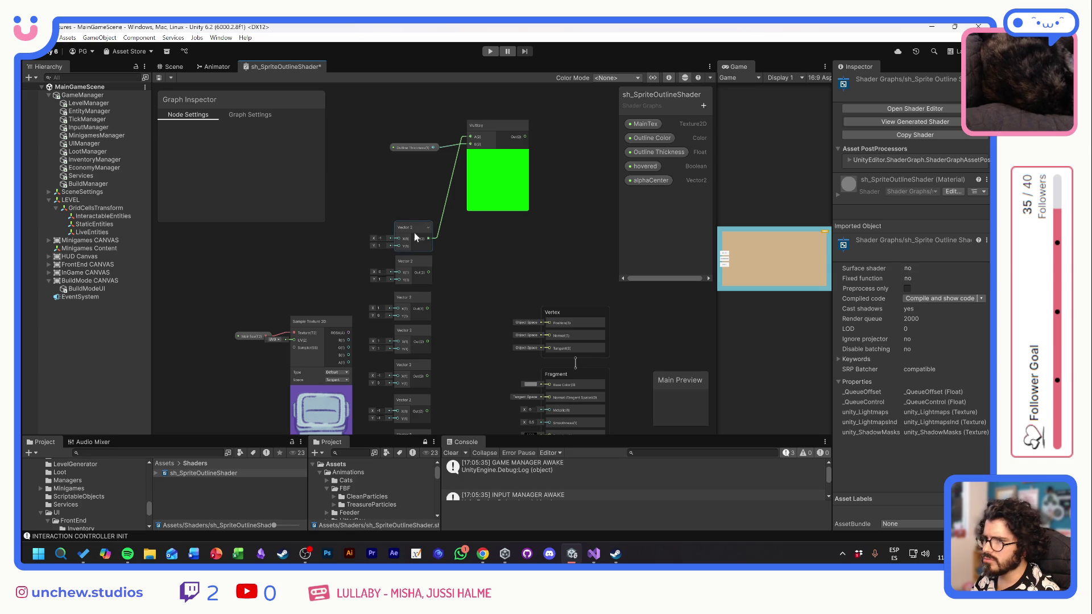
- Shift the Outline Thickness node slightly left and down beside the Multiply node
{"action": "left_click", "coordinate": [409, 148]}
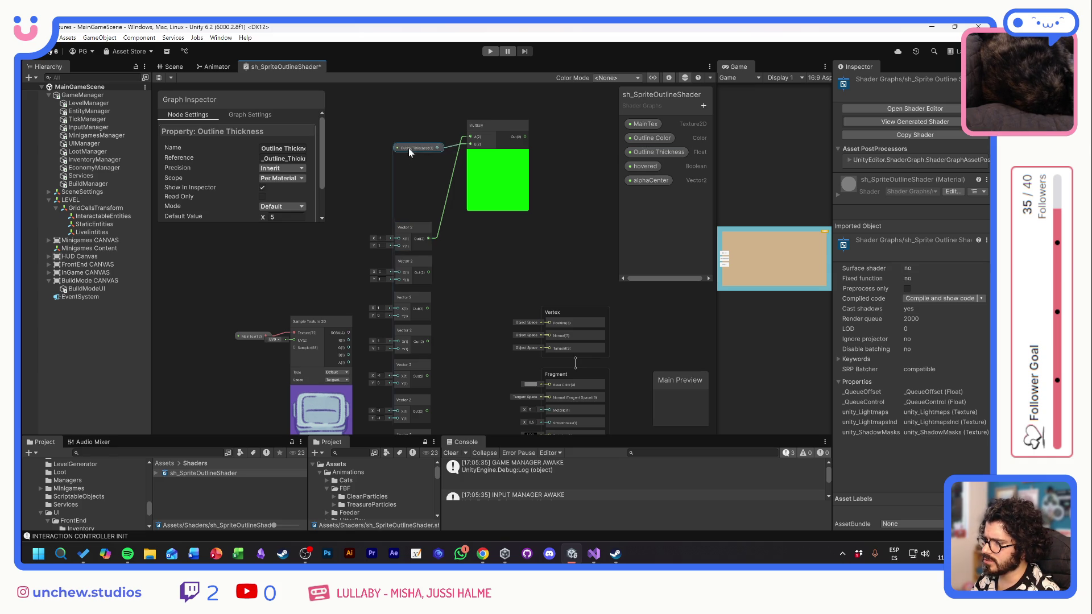
{"action": "left_click_drag", "start_coordinate": [408, 148], "coordinate": [397, 151]}
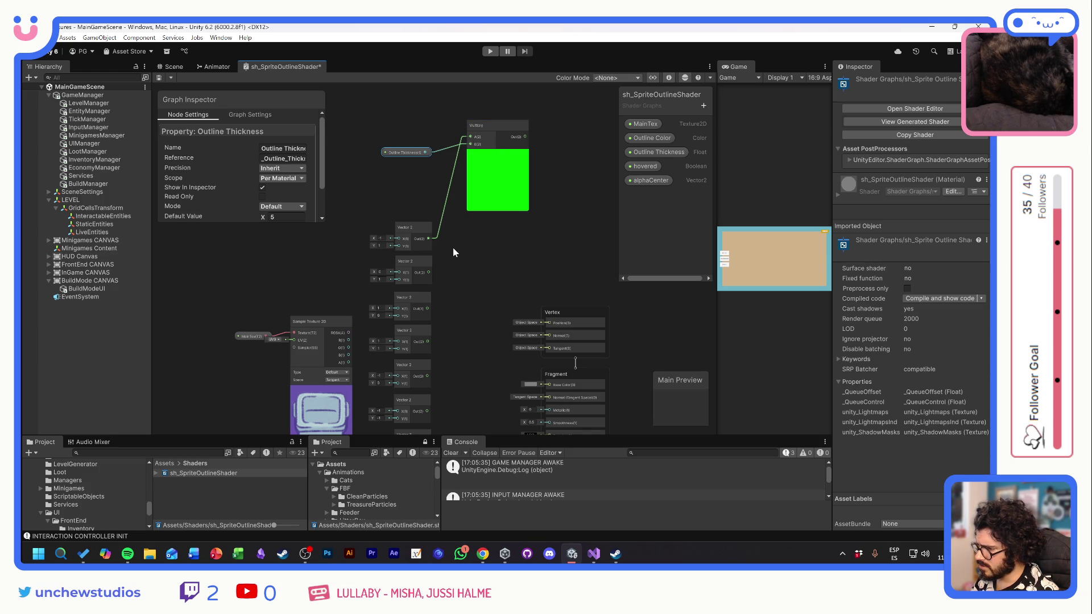
- Add a Maximum node beside the Multiply node and nudge Sample Texture 2D up
{"action": "left_click_drag", "start_coordinate": [492, 265], "coordinate": [502, 231]}
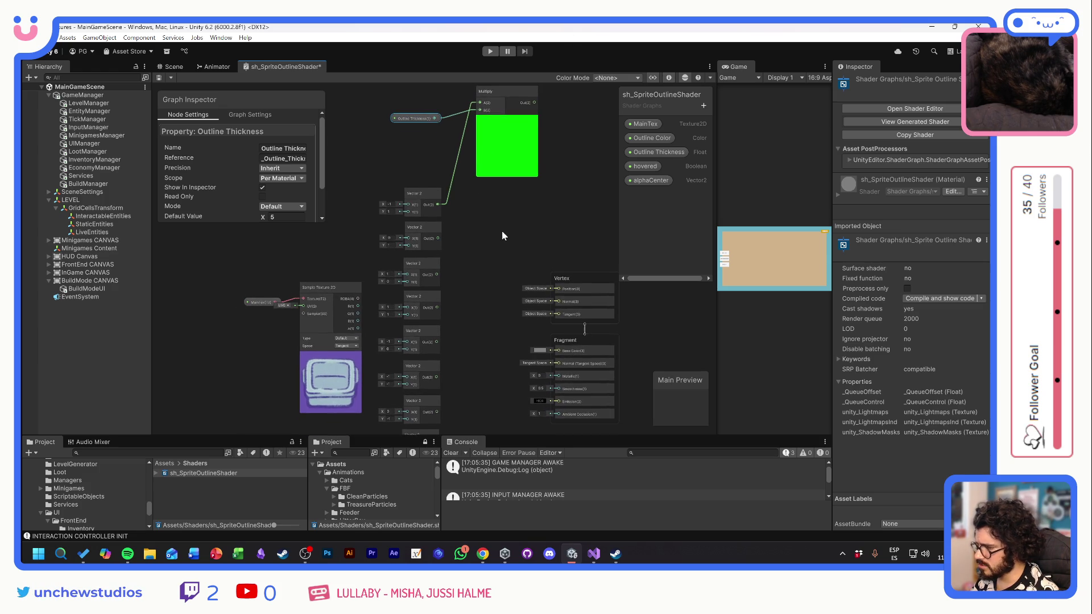
{"action": "left_click_drag", "start_coordinate": [537, 77], "coordinate": [537, 101]}
{"action": "key", "text": "space"}
{"action": "type", "text": "max"}
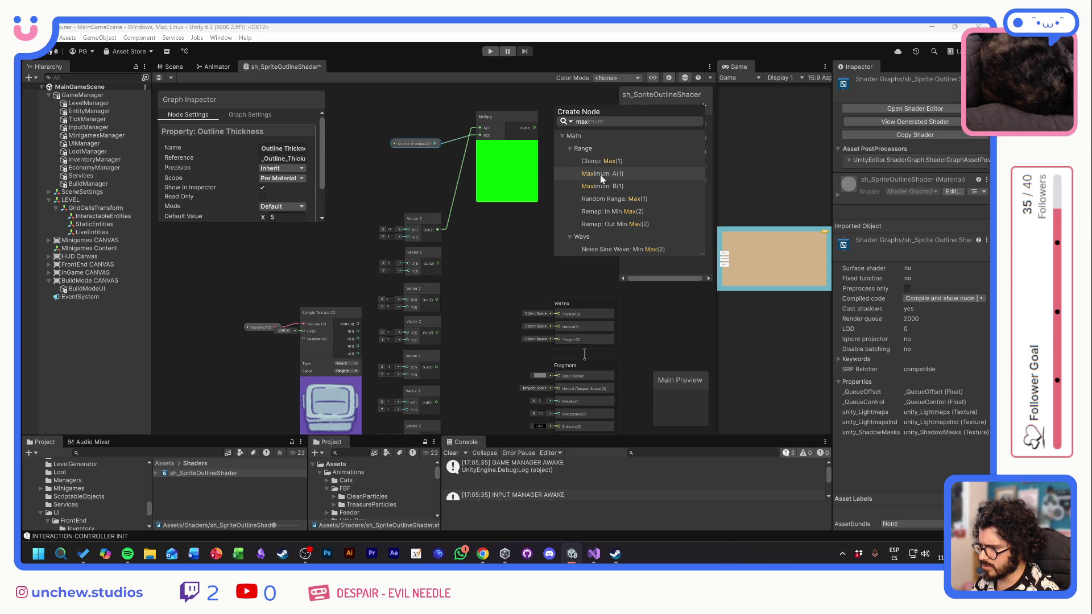
{"action": "left_click", "coordinate": [605, 176]}
{"action": "left_click_drag", "start_coordinate": [572, 148], "coordinate": [575, 192]}
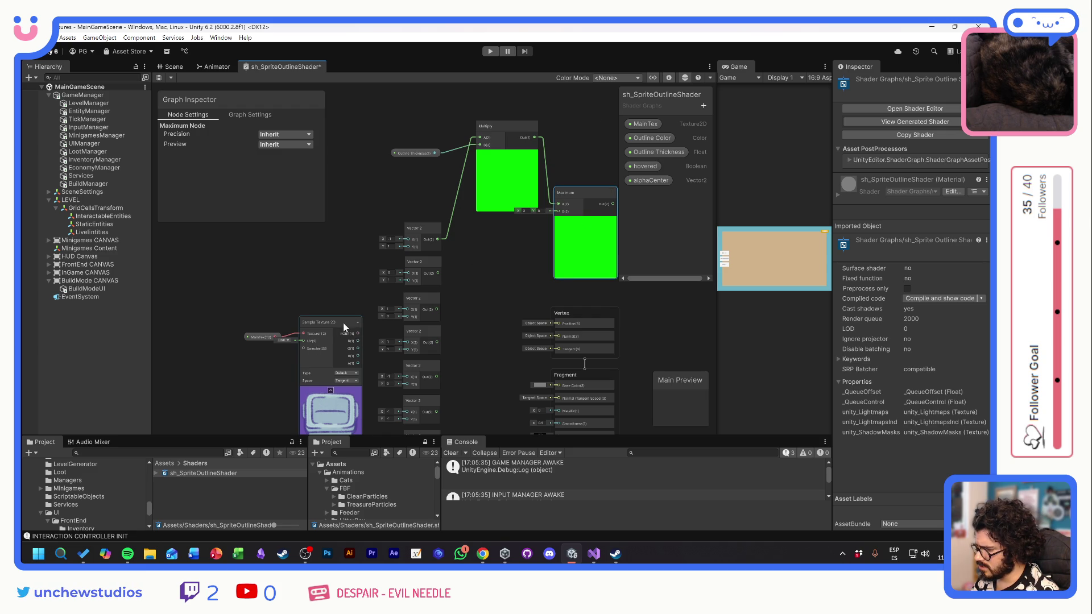
{"action": "mouse_move", "coordinate": [344, 325]}
{"action": "left_mouse_down"}
{"action": "mouse_move", "coordinate": [331, 314]}
{"action": "mouse_move", "coordinate": [343, 319]}
{"action": "left_mouse_up"}
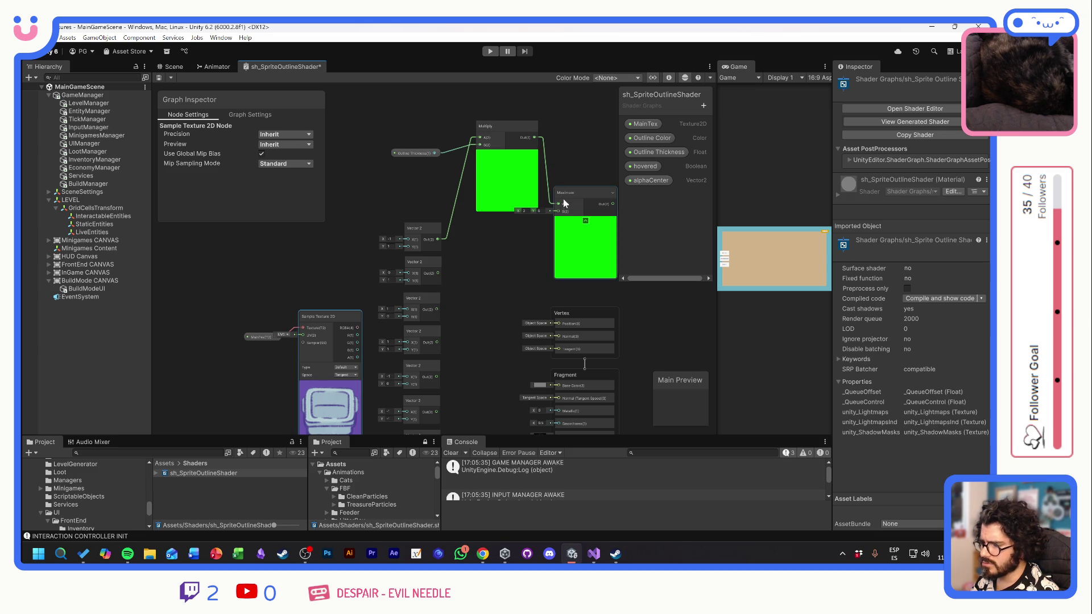
- Duplicate the Multiply node and wire the second Vector 2 into the copy
{"action": "mouse_move", "coordinate": [572, 194]}
{"action": "left_mouse_down"}
{"action": "mouse_move", "coordinate": [568, 214]}
{"action": "mouse_move", "coordinate": [577, 189]}
{"action": "left_mouse_up"}
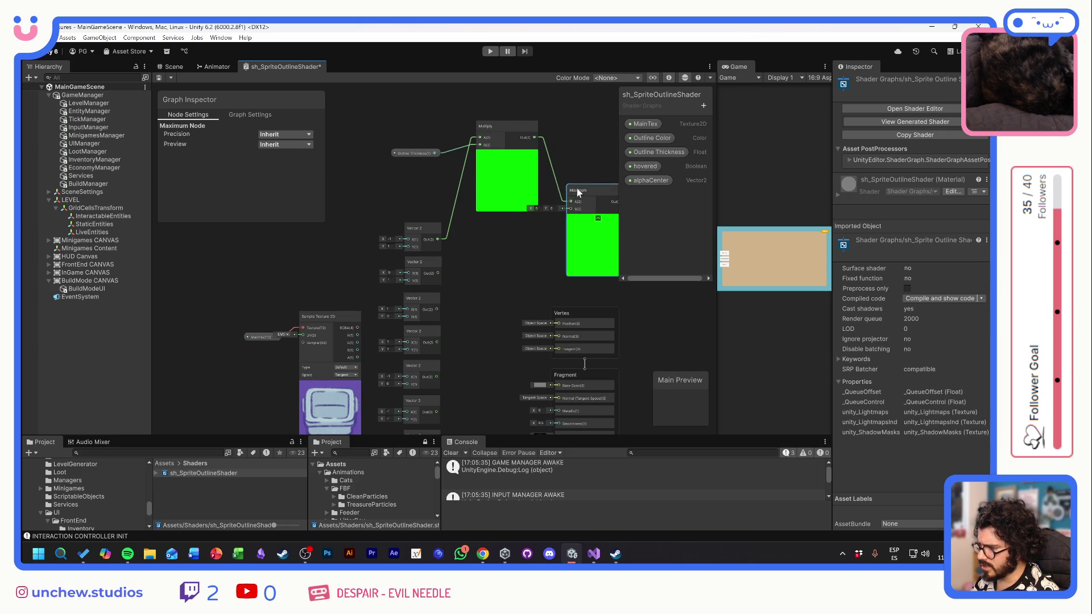
{"action": "left_click", "coordinate": [501, 125]}
{"action": "key", "text": "ctrl+d"}
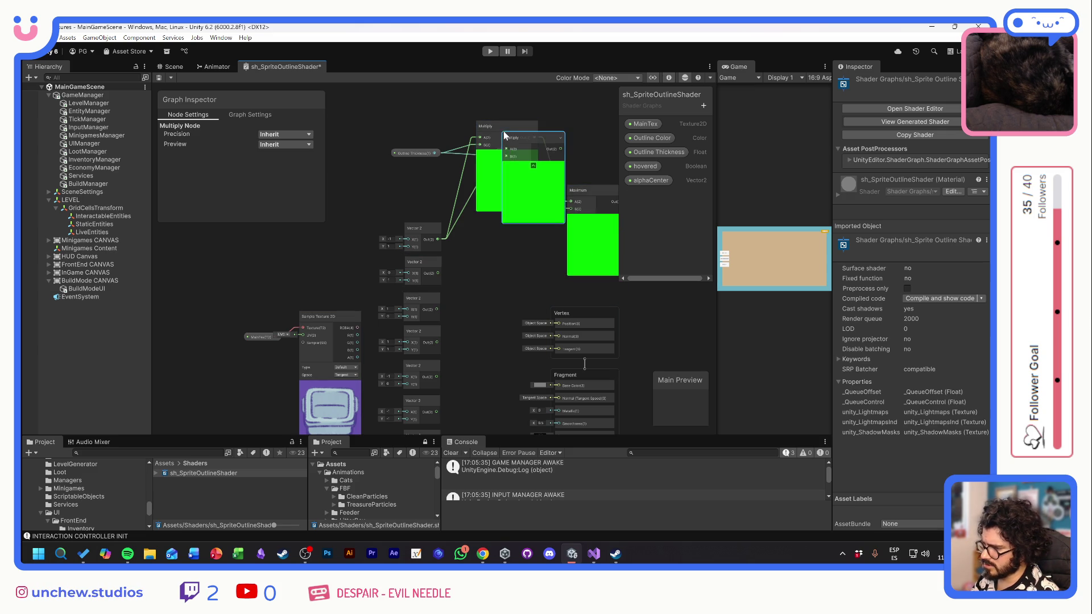
{"action": "mouse_move", "coordinate": [503, 131]}
{"action": "left_mouse_down"}
{"action": "mouse_move", "coordinate": [517, 156]}
{"action": "mouse_move", "coordinate": [500, 227]}
{"action": "left_mouse_up"}
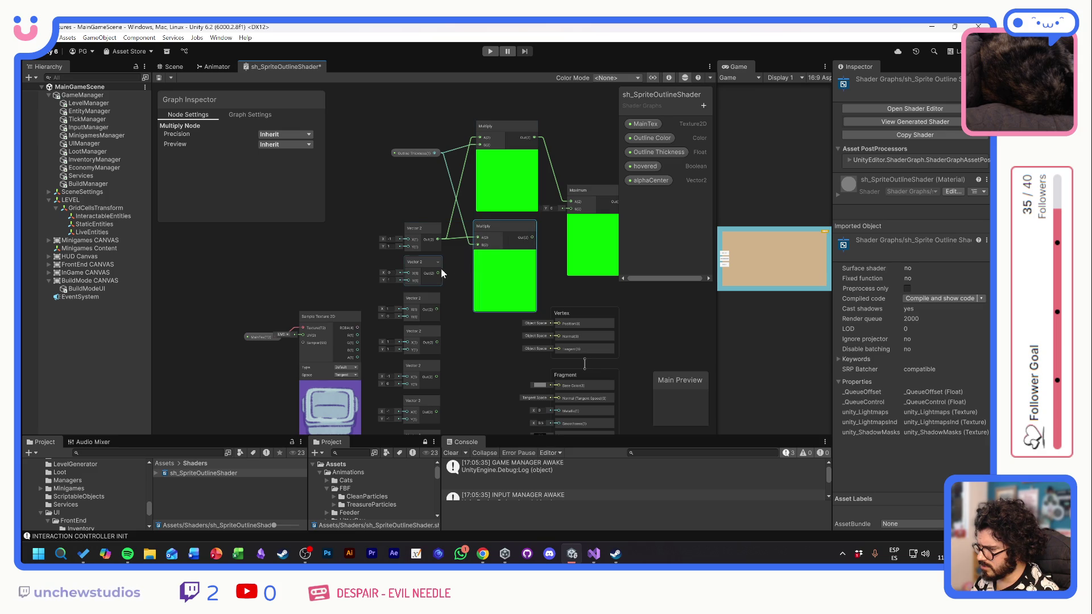
{"action": "left_click_drag", "start_coordinate": [437, 274], "coordinate": [478, 237]}
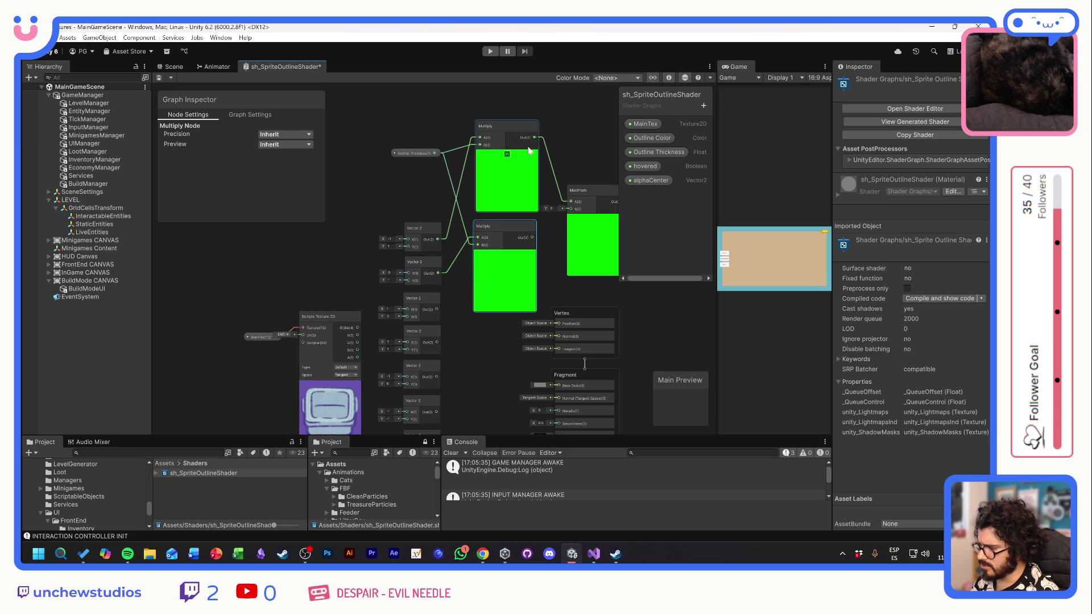
- Collapse both Multiply previews and arrange them beside the Vector 2 nodes
{"action": "left_click_drag", "start_coordinate": [531, 125], "coordinate": [533, 125]}
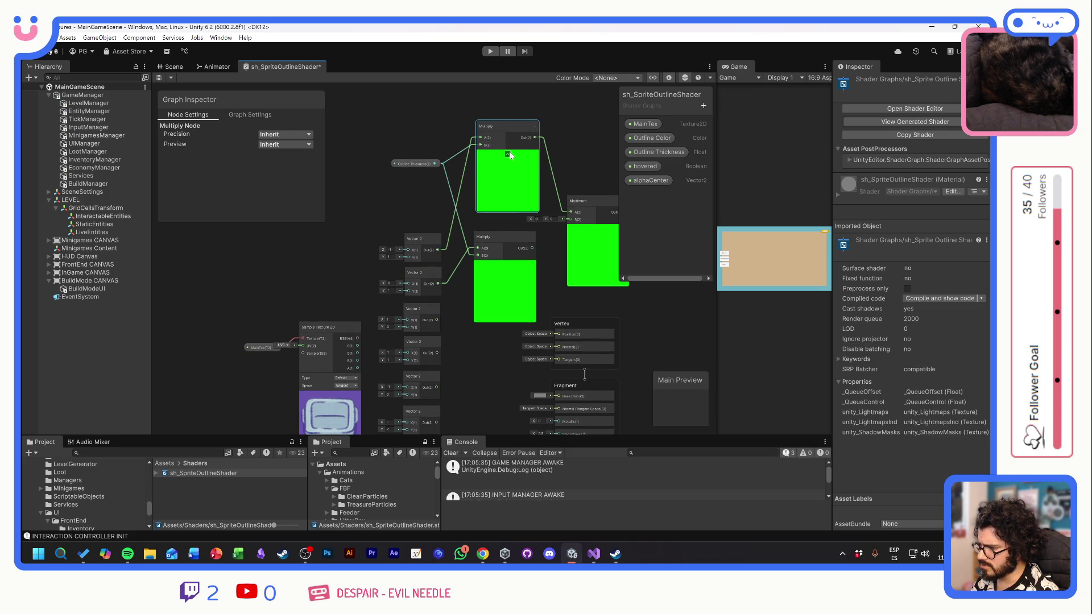
{"action": "left_click", "coordinate": [510, 170]}
{"action": "left_click", "coordinate": [504, 266]}
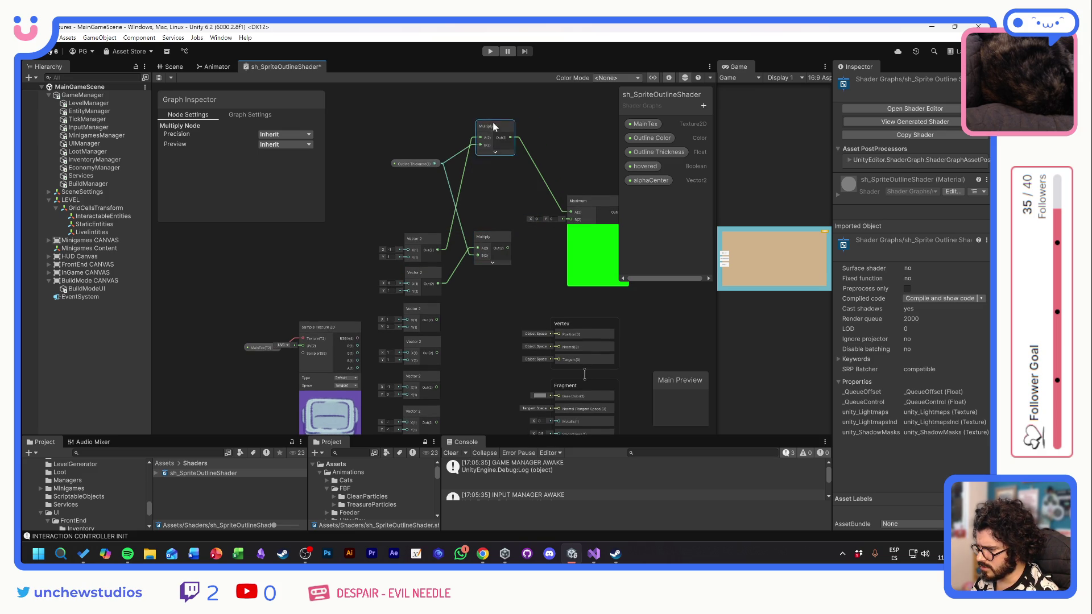
{"action": "mouse_move", "coordinate": [492, 122]}
{"action": "left_mouse_down"}
{"action": "mouse_move", "coordinate": [491, 240]}
{"action": "mouse_move", "coordinate": [482, 227]}
{"action": "left_mouse_up"}
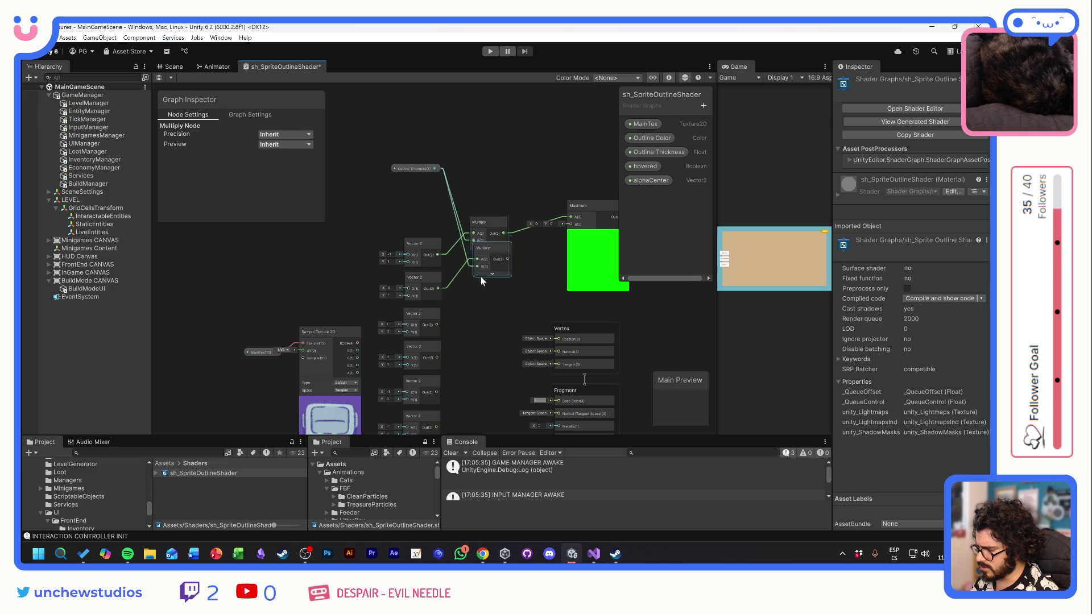
{"action": "left_click_drag", "start_coordinate": [480, 277], "coordinate": [476, 305]}
{"action": "left_click_drag", "start_coordinate": [483, 240], "coordinate": [488, 187]}
- Duplicate the Multiply node twice more for the next Vector 2 offsets
{"action": "left_click", "coordinate": [498, 234]}
{"action": "key", "text": "ctrl+d"}
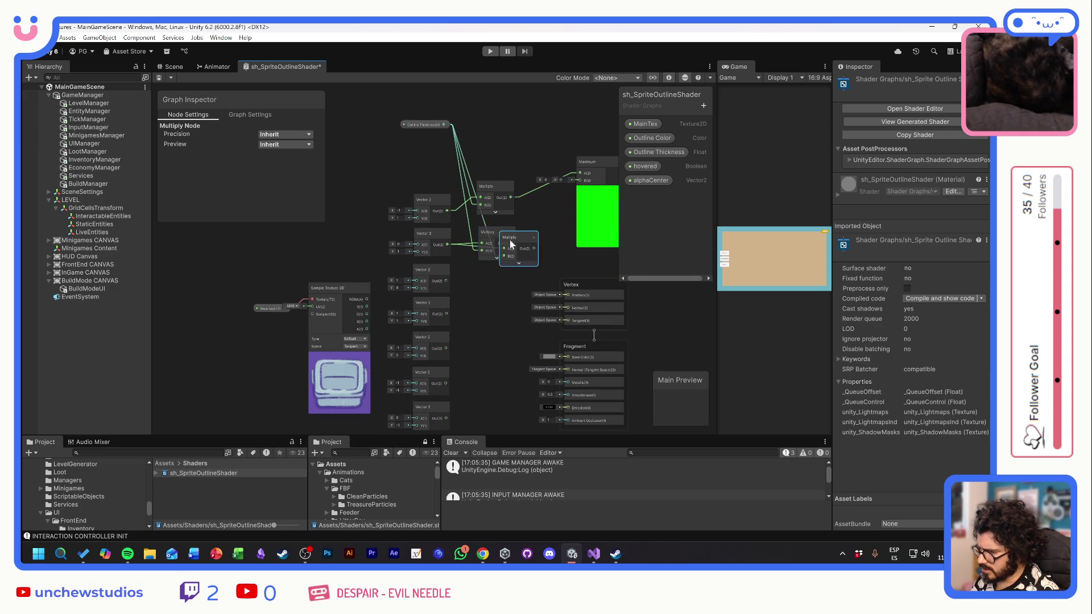
{"action": "mouse_move", "coordinate": [509, 240]}
{"action": "left_mouse_down"}
{"action": "mouse_move", "coordinate": [480, 286]}
{"action": "mouse_move", "coordinate": [484, 354]}
{"action": "left_mouse_up"}
{"action": "key", "text": "ctrl+d"}
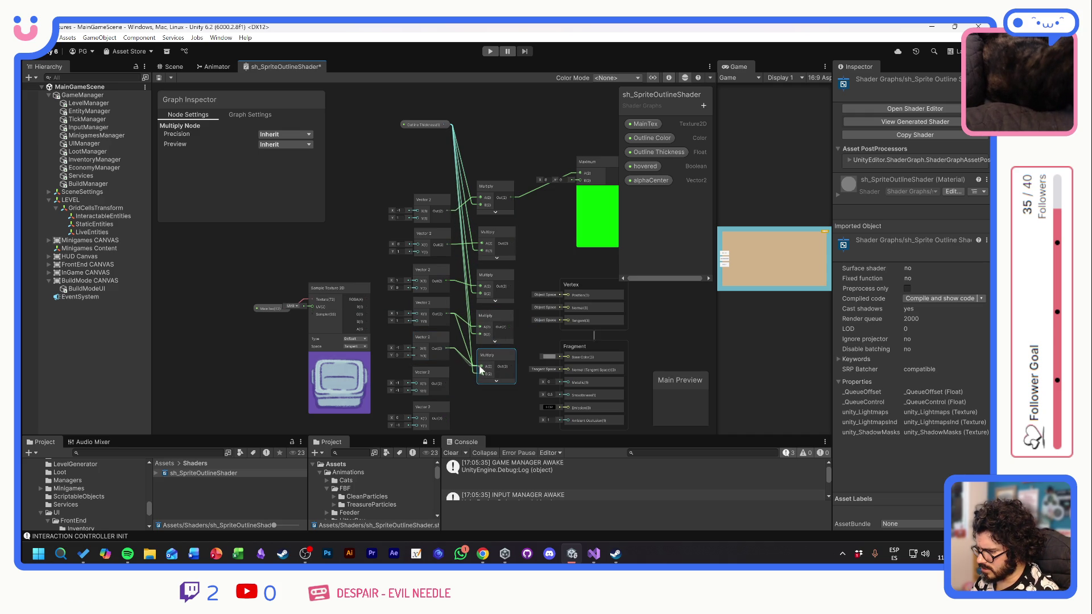
- Arrange the newly duplicated Multiply nodes in a column below the existing ones
{"action": "scroll", "coordinate": [496, 331], "scroll_direction": "down", "scroll_amount": 2}
{"action": "scroll", "coordinate": [497, 360], "scroll_direction": "up", "scroll_amount": 1}
{"action": "mouse_move", "coordinate": [498, 361]}
{"action": "left_mouse_down"}
{"action": "mouse_move", "coordinate": [496, 288]}
{"action": "mouse_move", "coordinate": [492, 357]}
{"action": "left_mouse_up"}
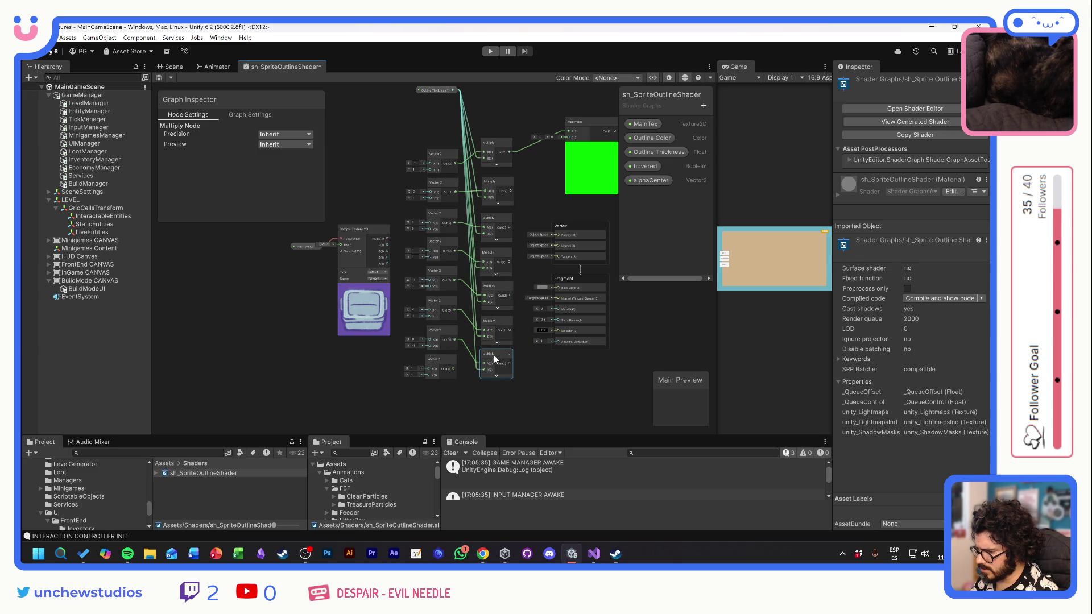
{"action": "mouse_move", "coordinate": [508, 363]}
{"action": "left_mouse_down"}
{"action": "mouse_move", "coordinate": [496, 385]}
{"action": "mouse_move", "coordinate": [490, 364]}
{"action": "mouse_move", "coordinate": [473, 364]}
{"action": "mouse_move", "coordinate": [482, 375]}
{"action": "left_mouse_up"}
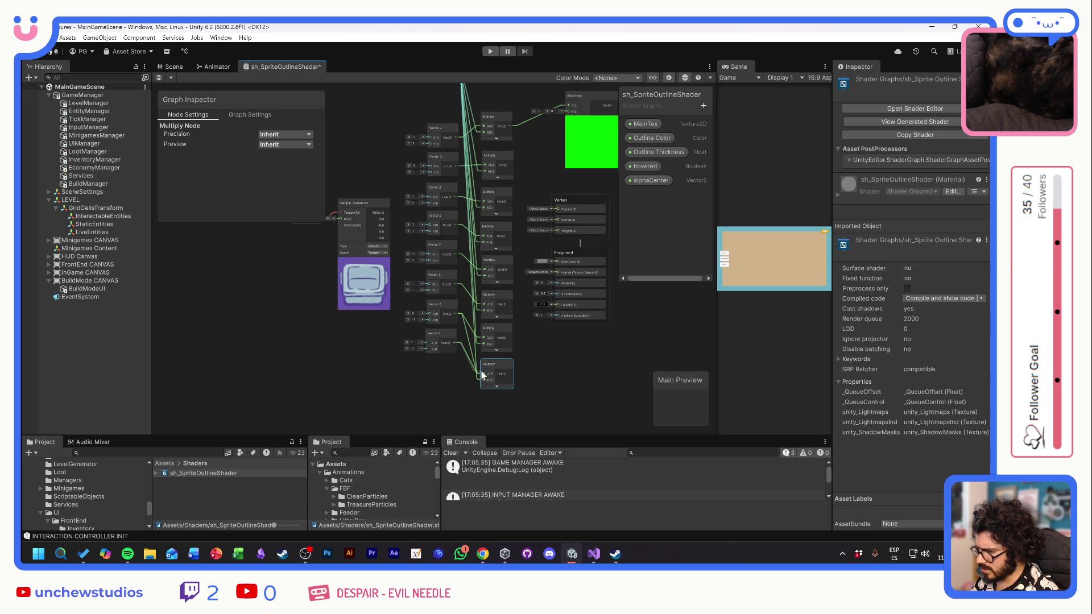
{"action": "left_click", "coordinate": [462, 380]}
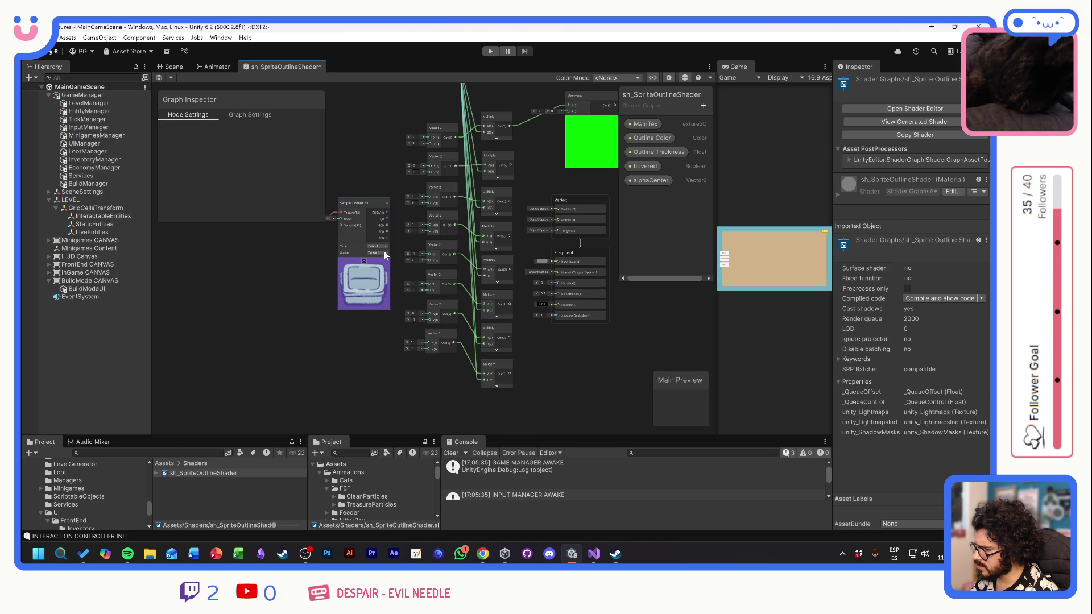
- Move Sample Texture 2D and MainTex left, restack the Vertex/Fragment blocks, and shift the Maximum node
{"action": "left_click_drag", "start_coordinate": [326, 253], "coordinate": [340, 265]}
{"action": "mouse_move", "coordinate": [373, 218]}
{"action": "left_mouse_down"}
{"action": "mouse_move", "coordinate": [362, 255]}
{"action": "mouse_move", "coordinate": [288, 259]}
{"action": "left_mouse_up"}
{"action": "left_click", "coordinate": [358, 253]}
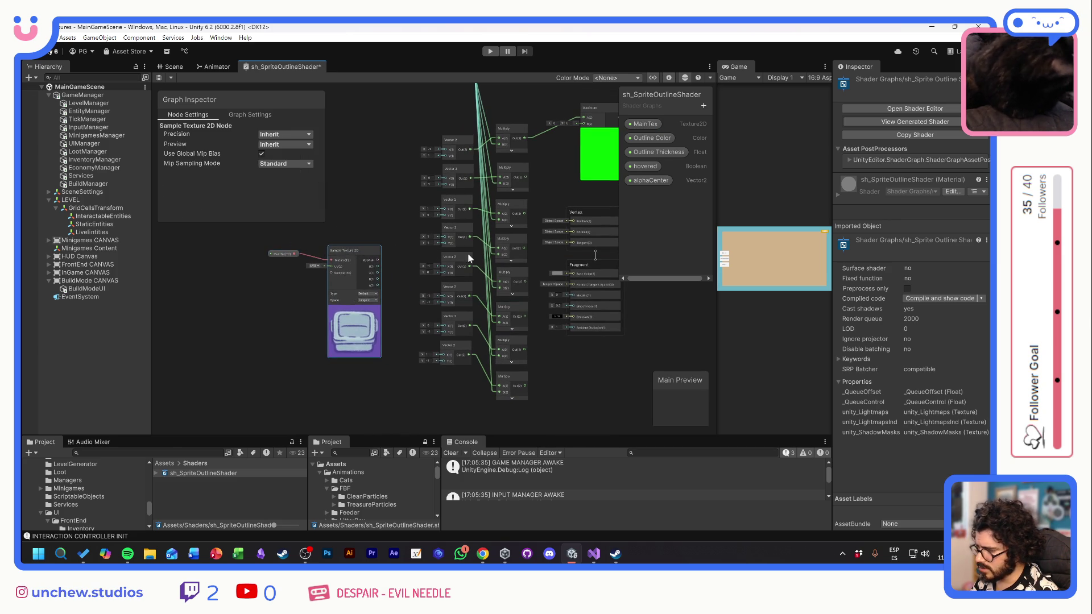
{"action": "mouse_move", "coordinate": [554, 249]}
{"action": "left_mouse_down"}
{"action": "mouse_move", "coordinate": [496, 274]}
{"action": "mouse_move", "coordinate": [499, 288]}
{"action": "left_mouse_up"}
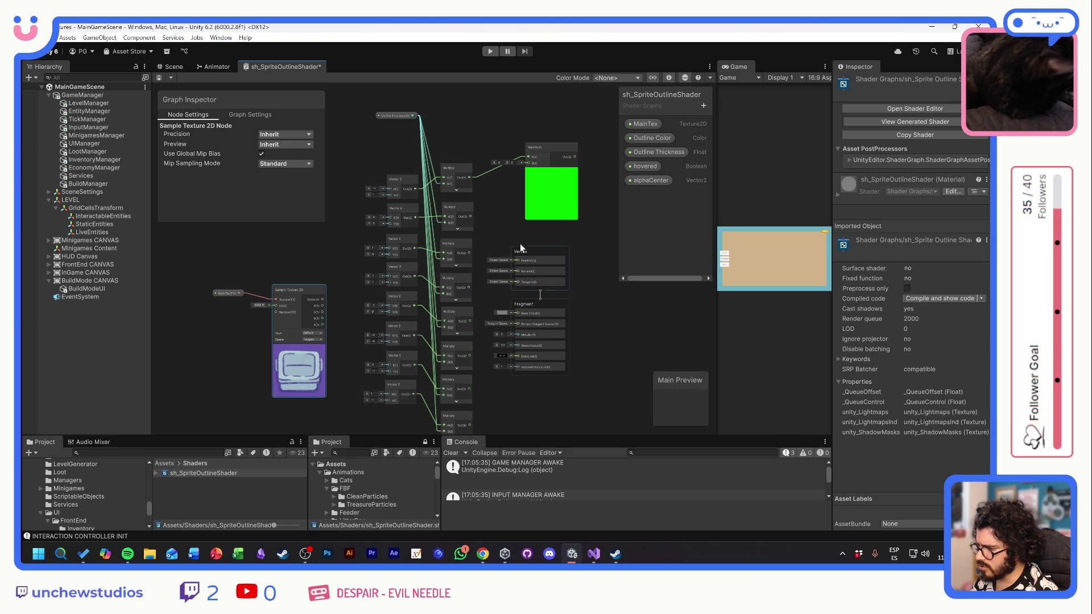
{"action": "left_click_drag", "start_coordinate": [532, 249], "coordinate": [651, 288]}
{"action": "left_click_drag", "start_coordinate": [536, 305], "coordinate": [630, 335]}
{"action": "mouse_move", "coordinate": [504, 149]}
{"action": "left_mouse_down"}
{"action": "mouse_move", "coordinate": [480, 155]}
{"action": "mouse_move", "coordinate": [487, 170]}
{"action": "left_mouse_up"}
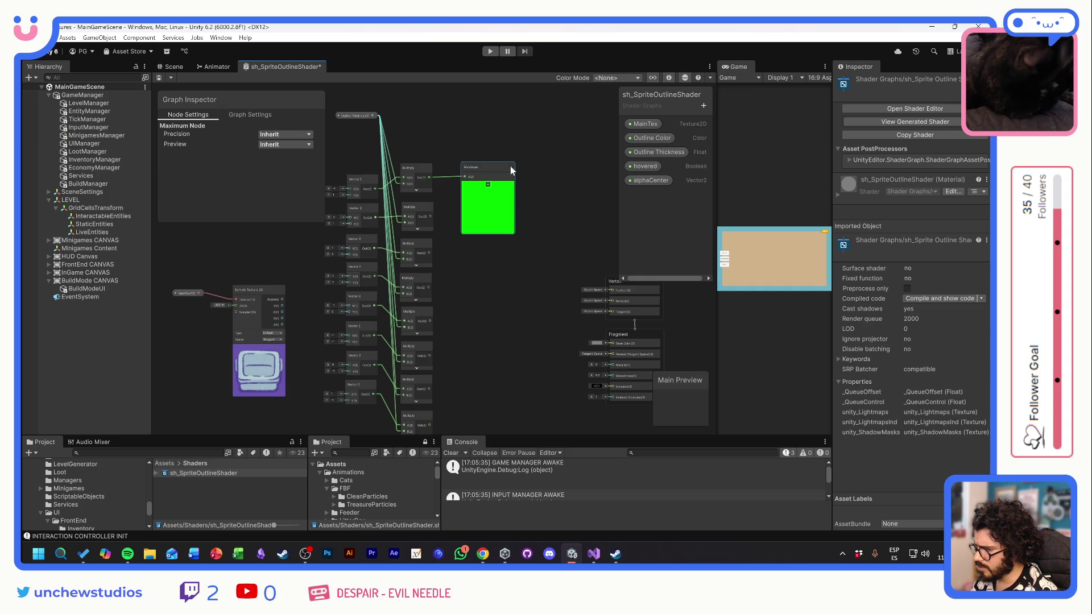
- Feed Multiply 2 into Maximum B, then add duplicate Maximum nodes fed by Multiply 3 and 4
{"action": "left_click", "coordinate": [511, 170]}
{"action": "mouse_move", "coordinate": [430, 217]}
{"action": "left_mouse_down"}
{"action": "mouse_move", "coordinate": [465, 183]}
{"action": "mouse_move", "coordinate": [463, 170]}
{"action": "left_mouse_up"}
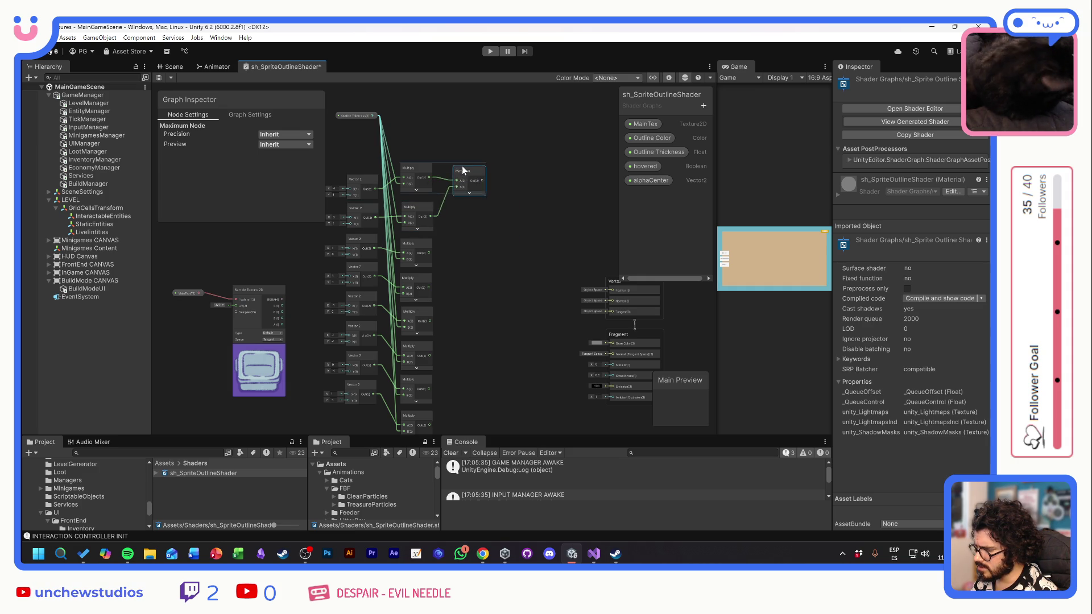
{"action": "key", "text": "ctrl+d"}
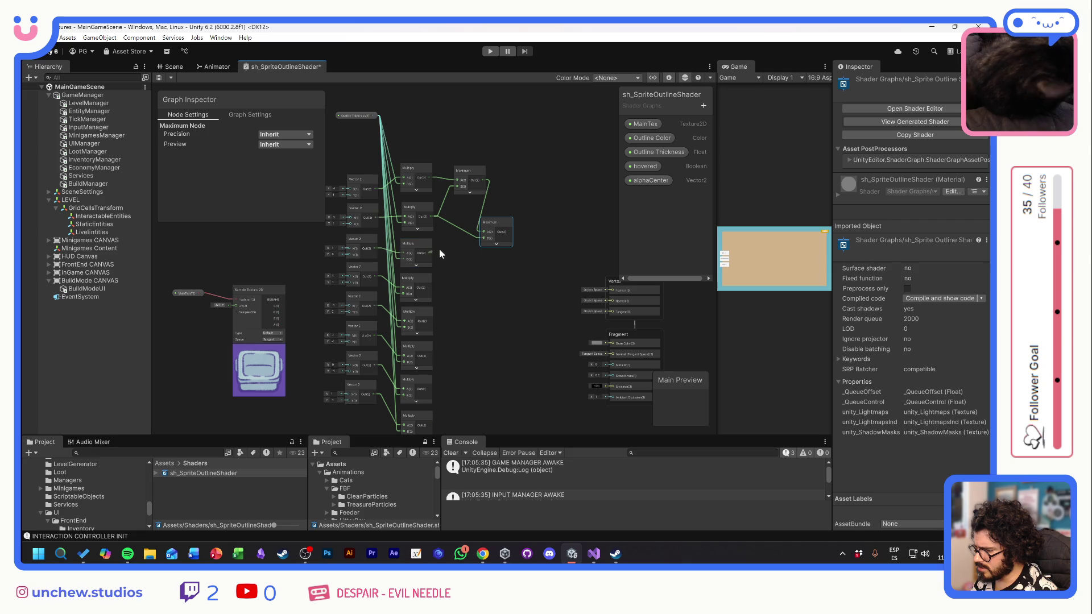
{"action": "left_click_drag", "start_coordinate": [439, 249], "coordinate": [483, 237]}
{"action": "key", "text": "ctrl+d"}
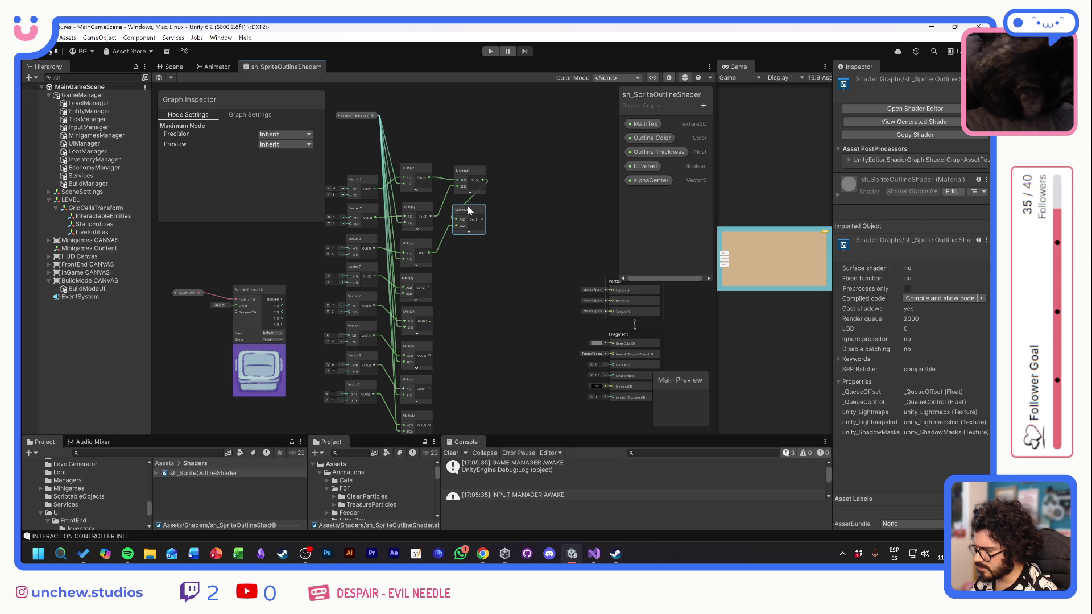
{"action": "left_click_drag", "start_coordinate": [486, 216], "coordinate": [455, 270]}
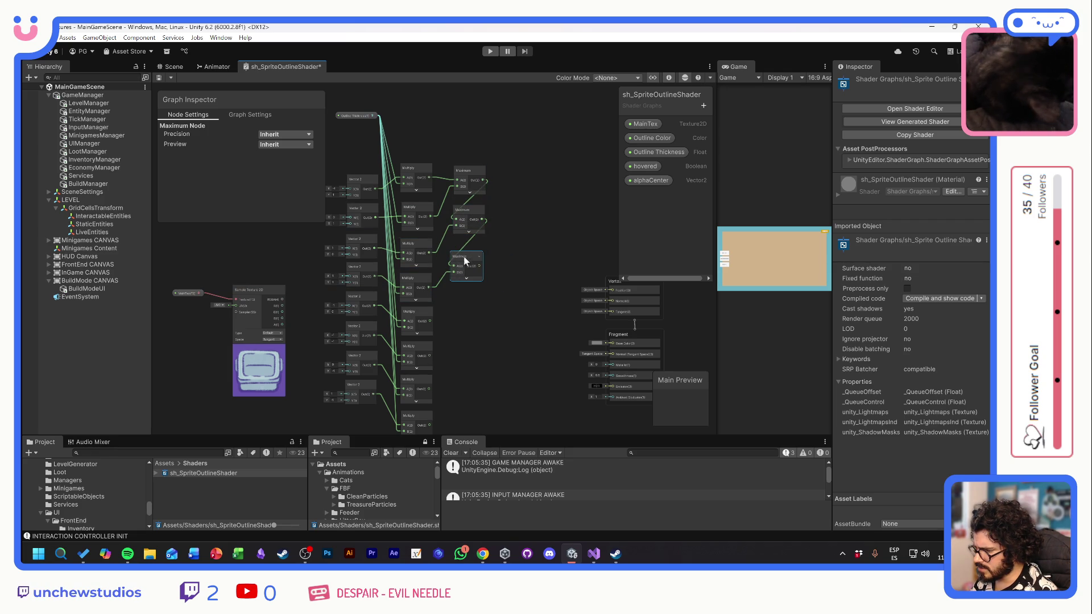
- Duplicate more Maximum nodes down the column, chaining each previous Maximum output into the next
{"action": "key", "text": "ctrl+d"}
{"action": "left_click_drag", "start_coordinate": [473, 265], "coordinate": [475, 289]}
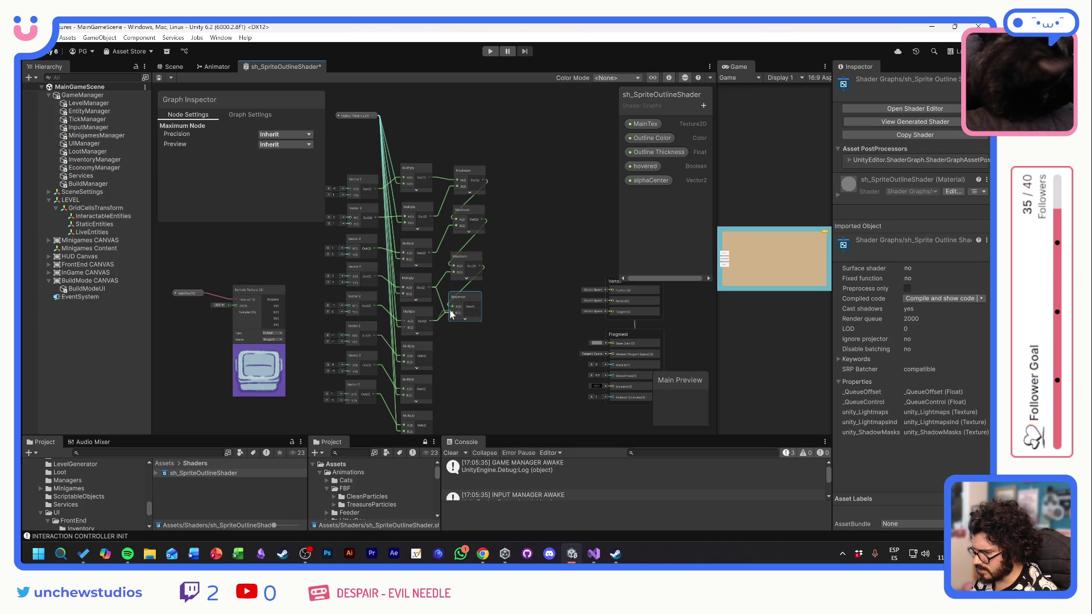
{"action": "key", "text": "ctrl+d"}
{"action": "left_click_drag", "start_coordinate": [480, 316], "coordinate": [453, 354]}
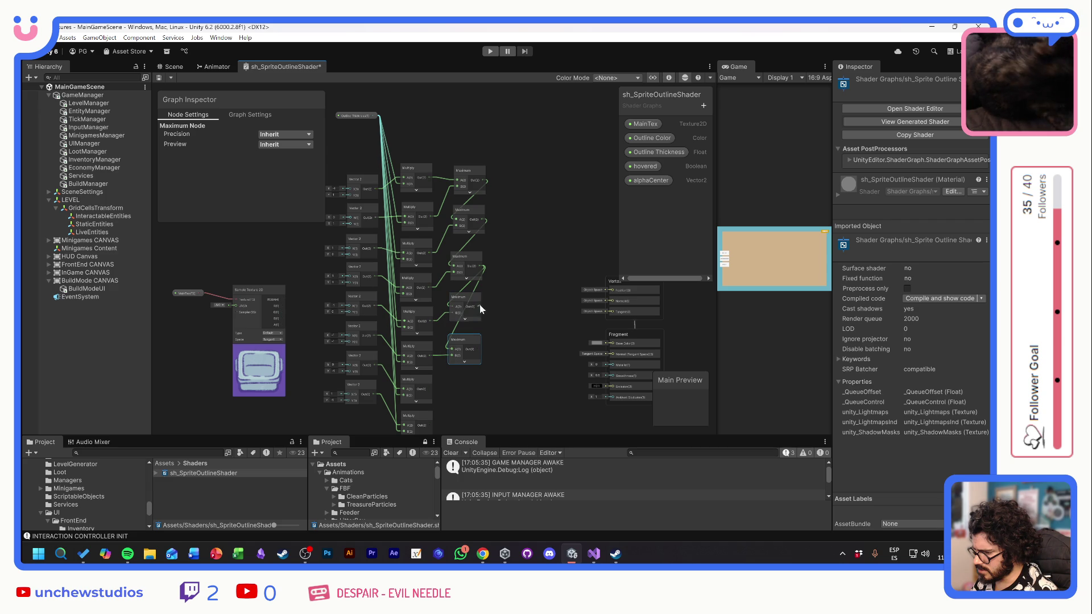
{"action": "mouse_move", "coordinate": [480, 306]}
{"action": "left_mouse_down"}
{"action": "mouse_move", "coordinate": [455, 348]}
{"action": "mouse_move", "coordinate": [501, 290]}
{"action": "mouse_move", "coordinate": [493, 327]}
{"action": "left_mouse_up"}
{"action": "key", "text": "ctrl+d"}
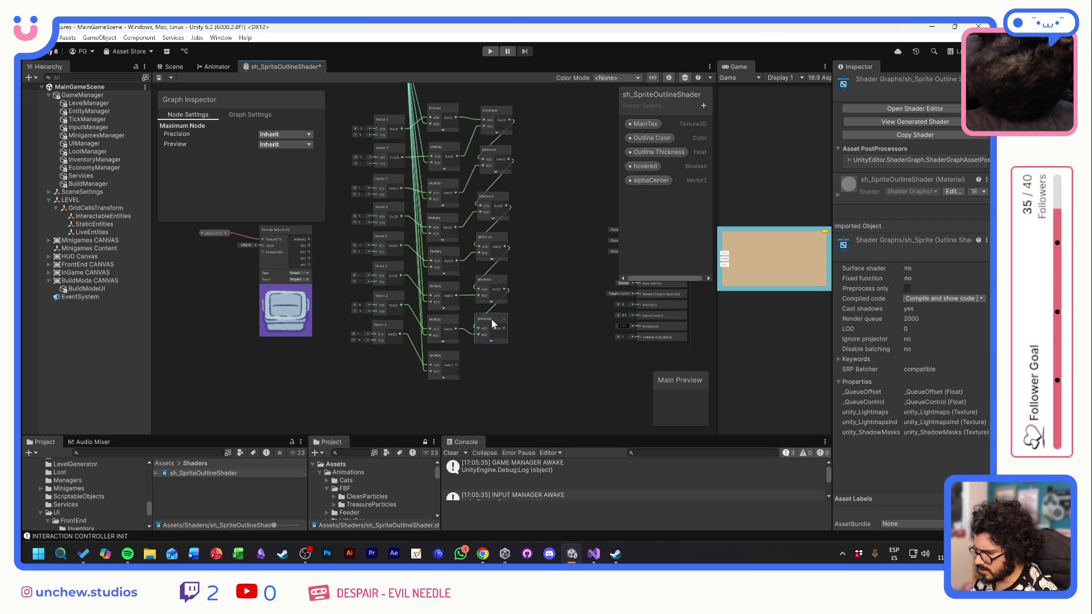
{"action": "key", "text": "ctrl+d"}
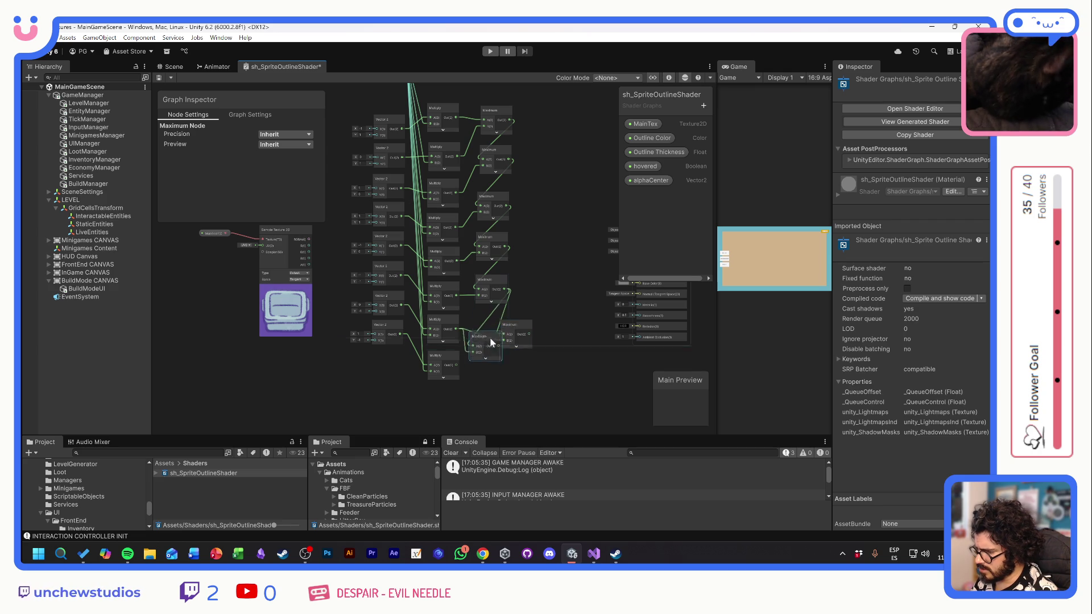
{"action": "mouse_move", "coordinate": [510, 329]}
{"action": "left_mouse_down"}
{"action": "mouse_move", "coordinate": [495, 359]}
{"action": "mouse_move", "coordinate": [458, 365]}
{"action": "left_mouse_up"}
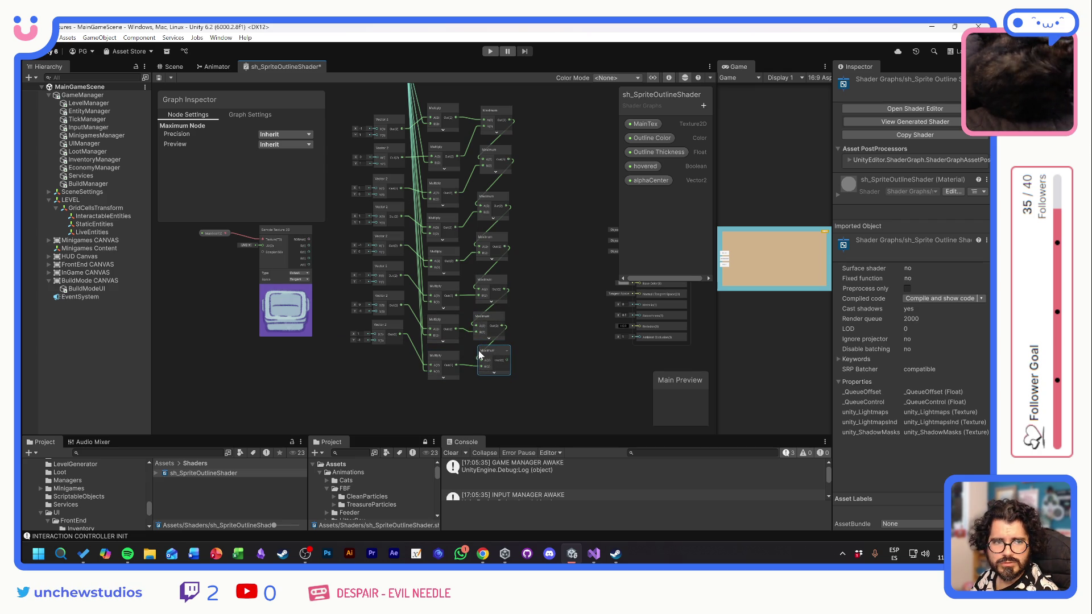
- Settle the final Maximum node at the chain's end, then switch to the Chrome browser
{"action": "left_click_drag", "start_coordinate": [479, 350], "coordinate": [475, 354]}
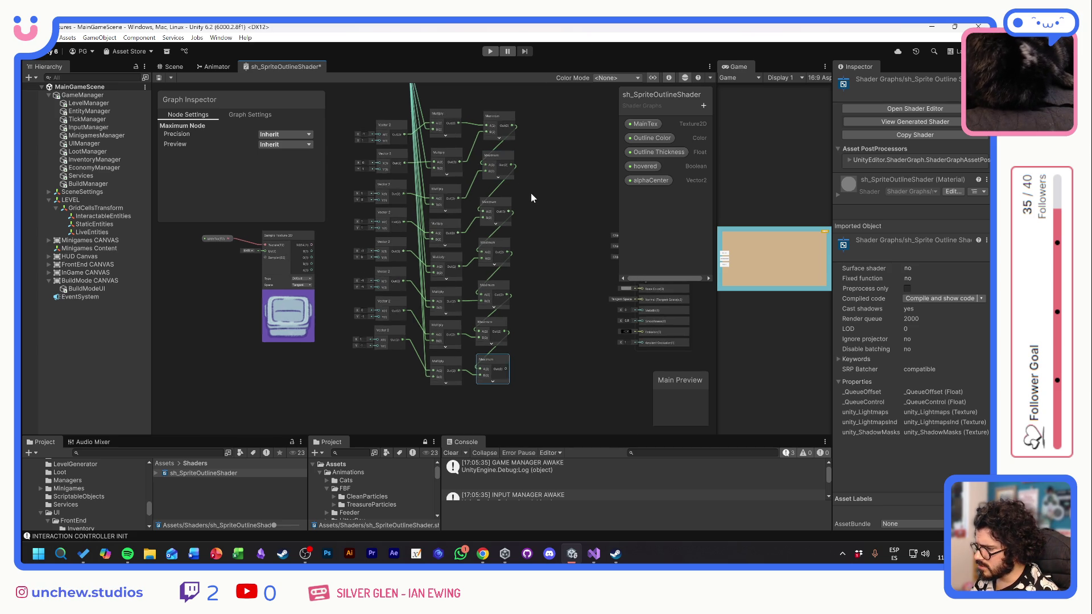
{"action": "left_click_drag", "start_coordinate": [530, 193], "coordinate": [537, 206]}
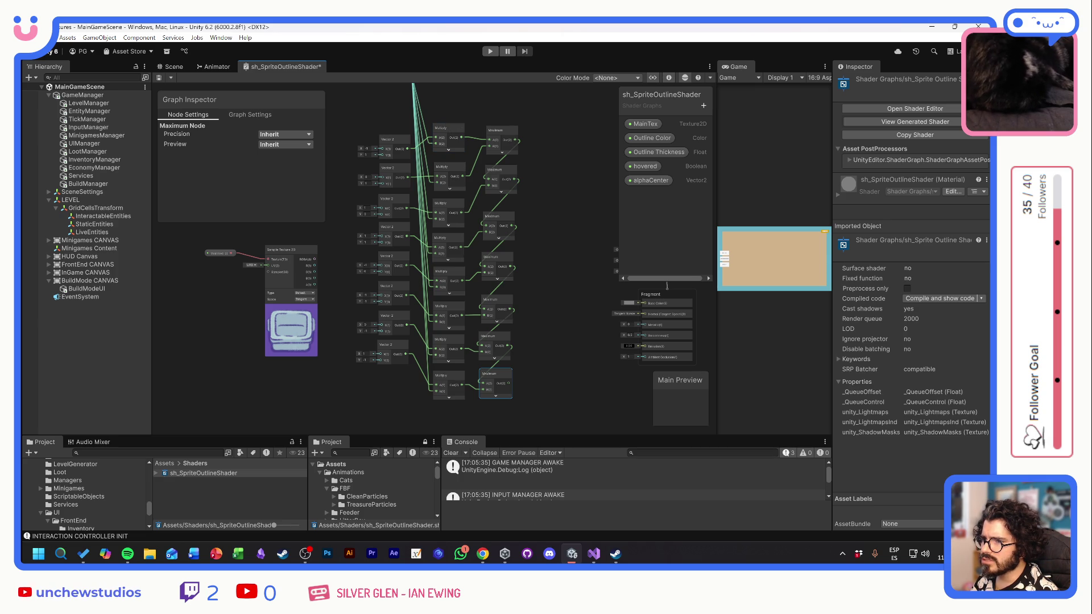
{"action": "key", "text": "alt+Tab"}
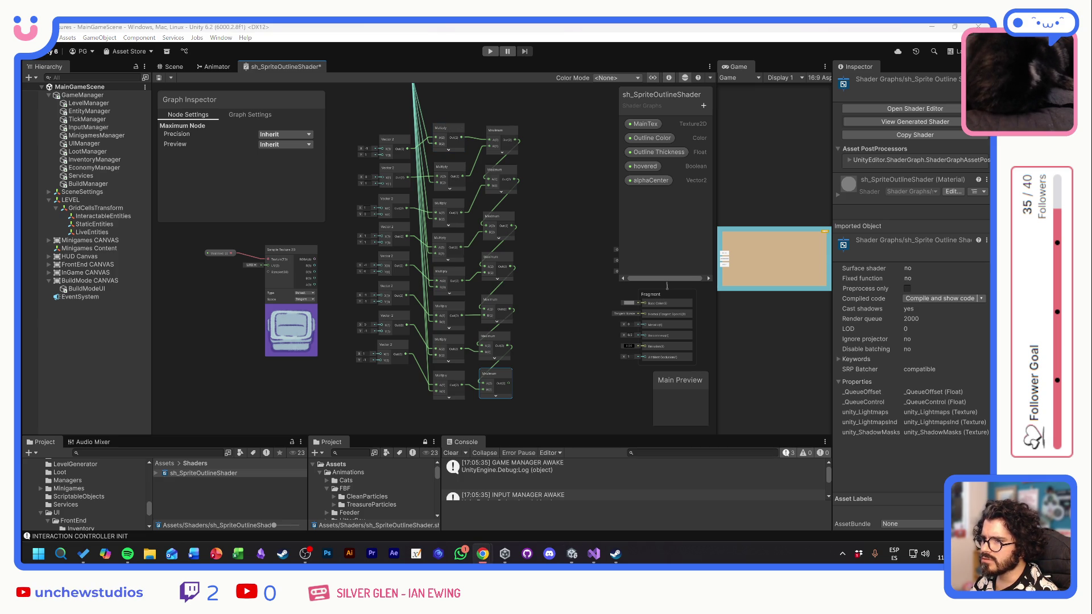